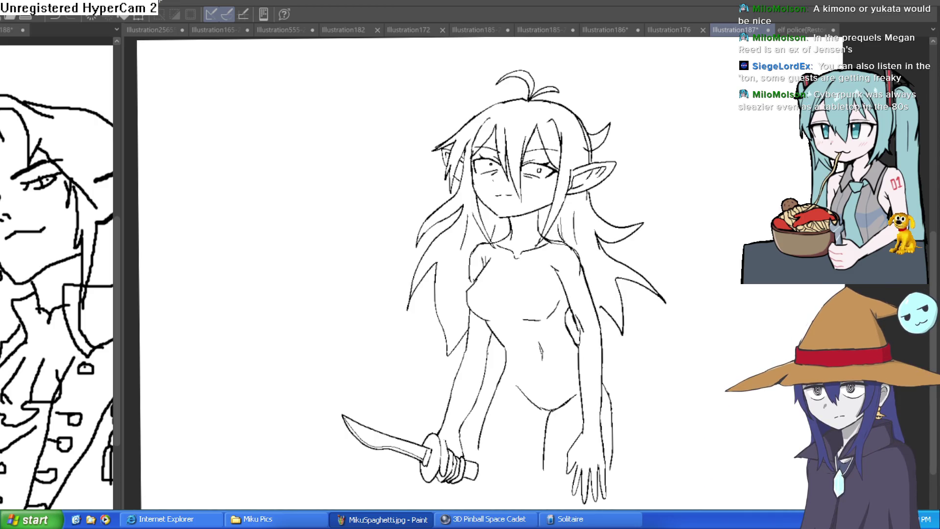
Step: Lengthen the long hair strand down beside the torso until it meets the lower hair stroke
drag(697, 233, 671, 141)
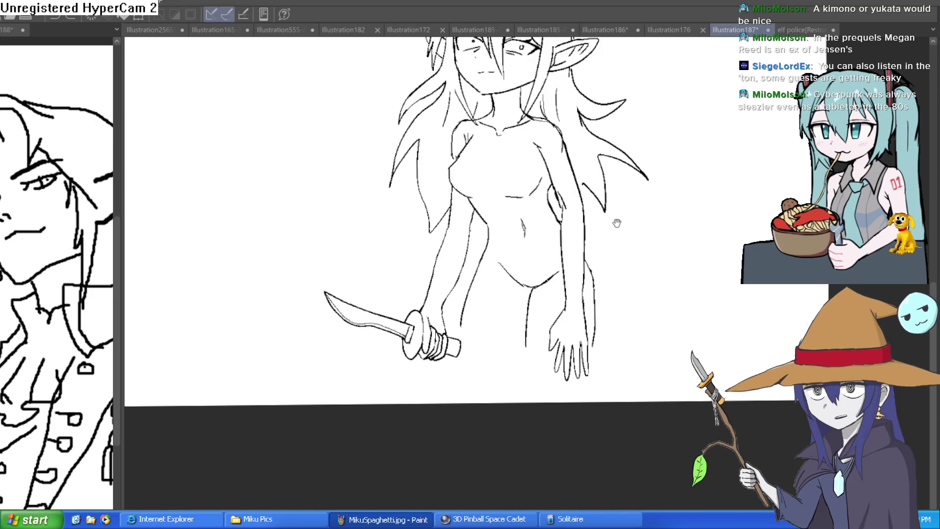
scroll(577, 186, up, 4)
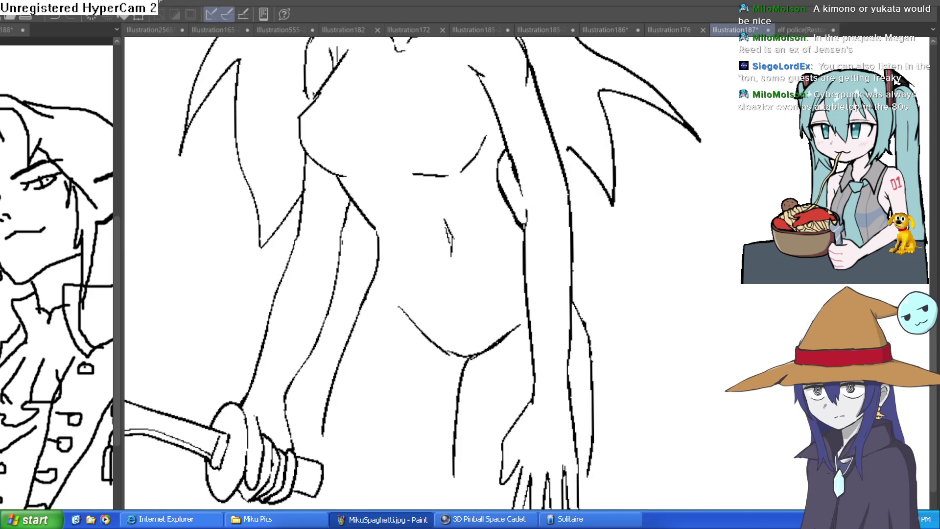
scroll(539, 198, up, 2)
drag(515, 186, 521, 238)
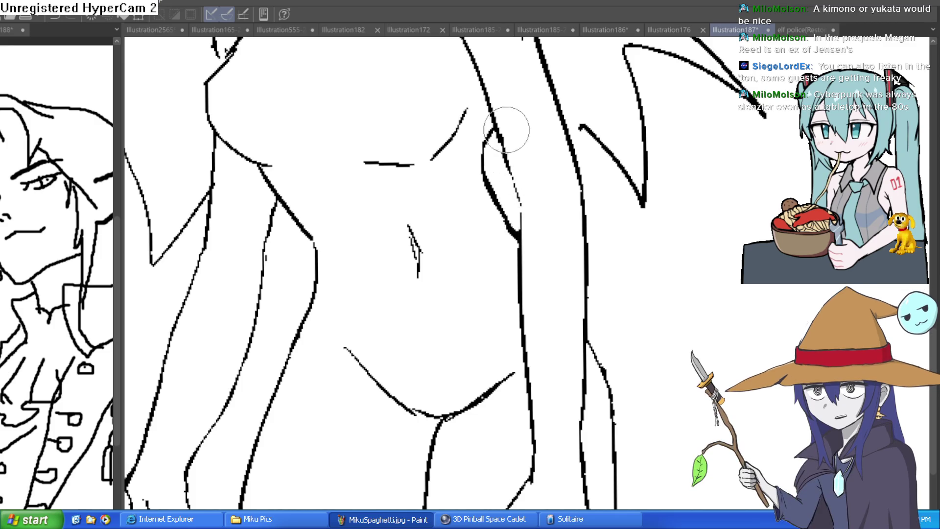
scroll(536, 130, up, 3)
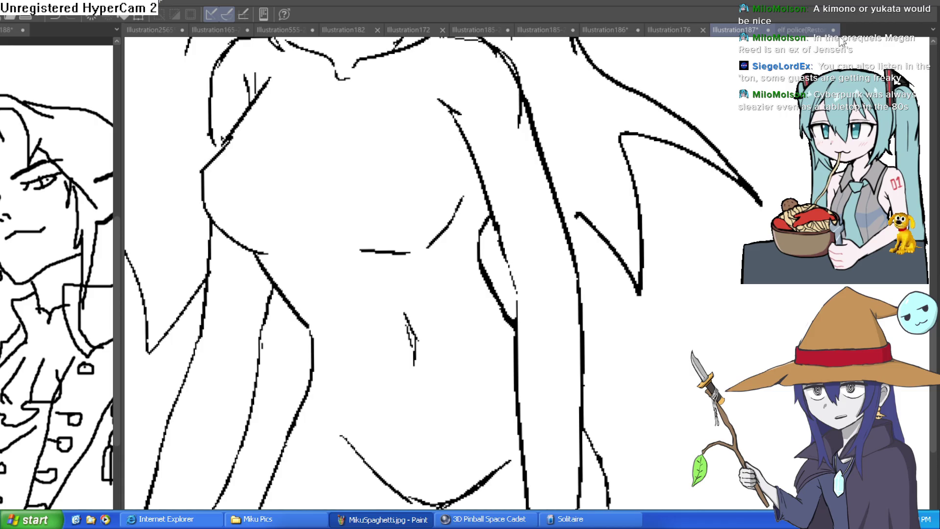
scroll(682, 294, down, 1)
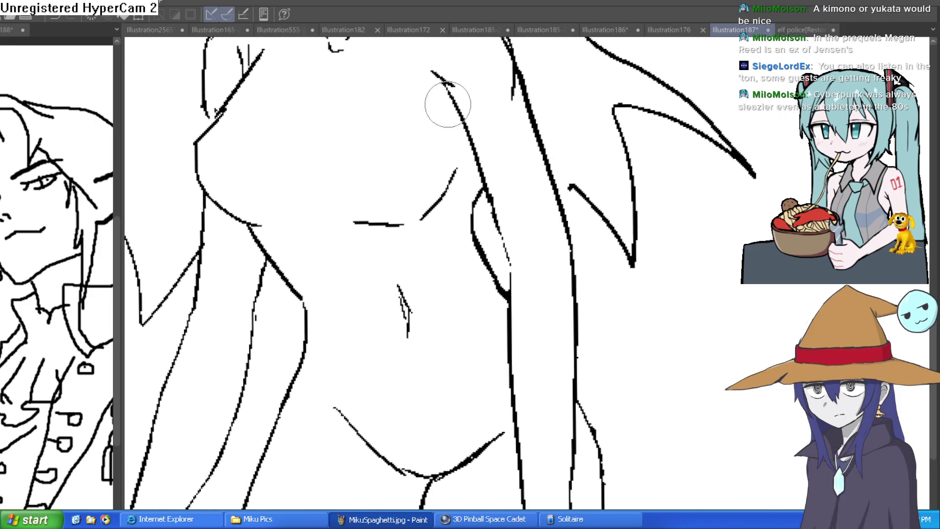
scroll(676, 227, down, 5)
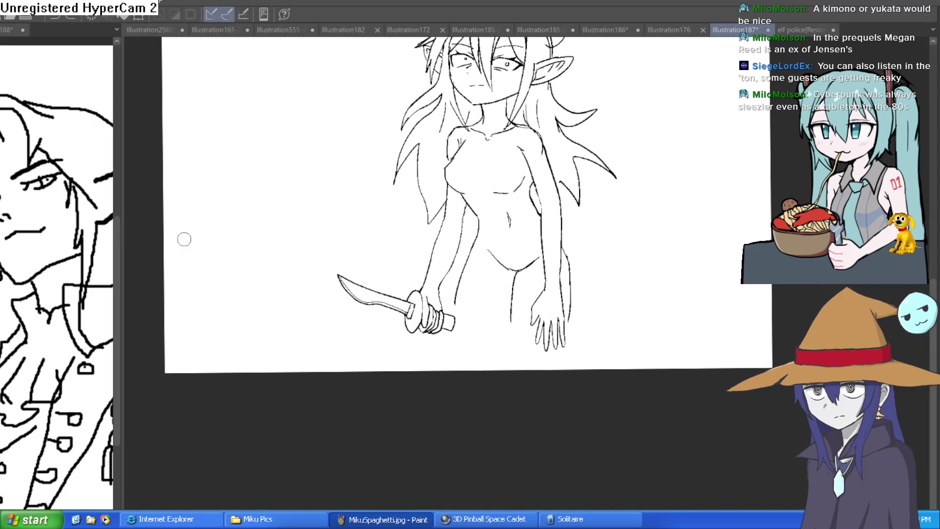
Step: Draw a curved wrap line over the chest and outline the sash under the chest and hips
drag(298, 185, 237, 263)
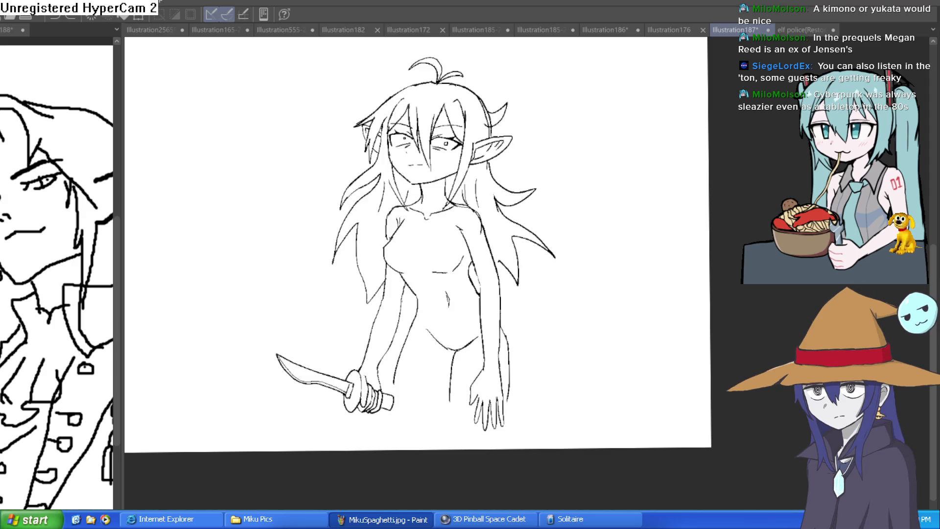
drag(540, 274, 558, 298)
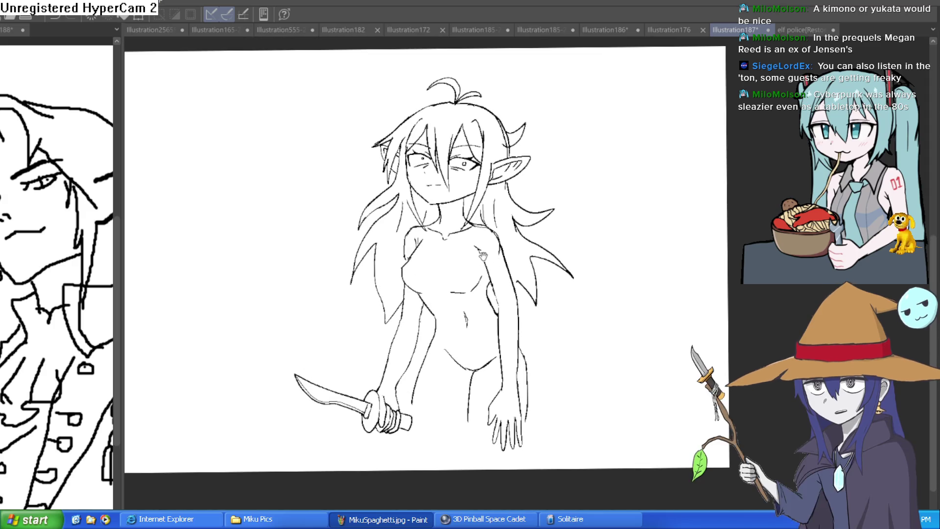
drag(483, 256, 482, 268)
scroll(464, 223, up, 3)
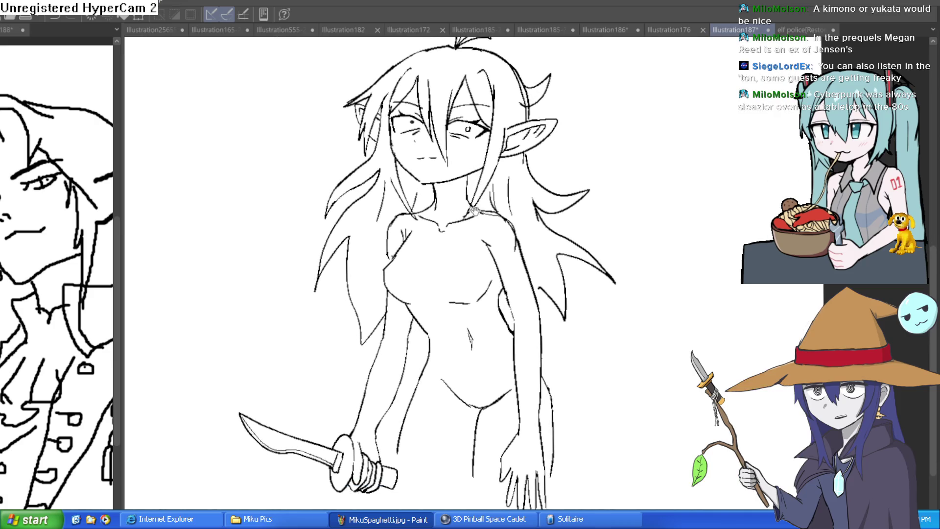
scroll(500, 223, down, 2)
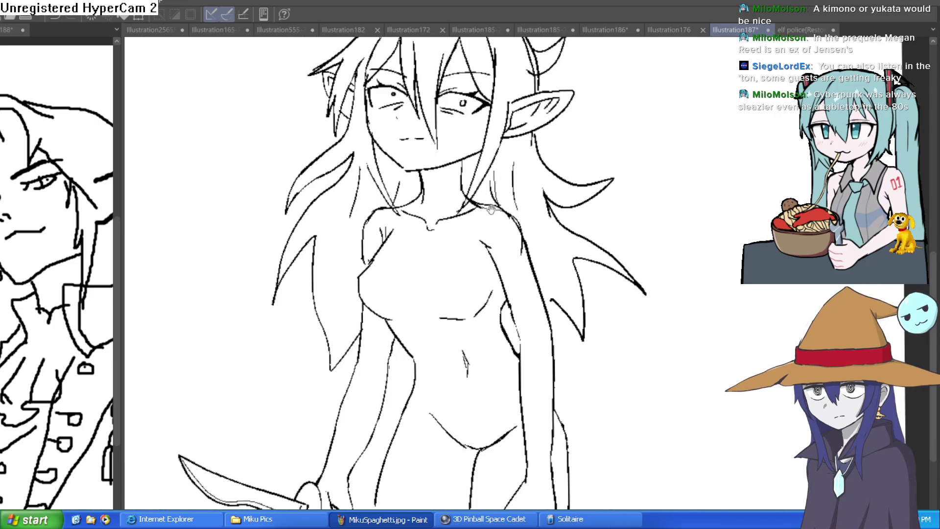
mouse_move(444, 233)
mouse_down()
mouse_move(424, 252)
mouse_move(429, 312)
mouse_move(422, 267)
mouse_move(485, 278)
mouse_up()
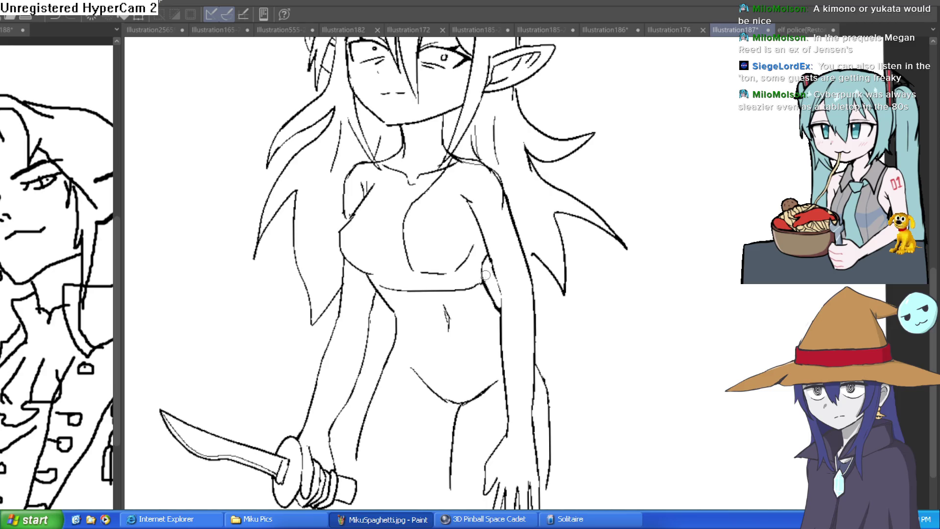
mouse_move(501, 340)
mouse_down()
mouse_move(451, 350)
mouse_move(386, 325)
mouse_move(385, 314)
mouse_move(410, 313)
mouse_up()
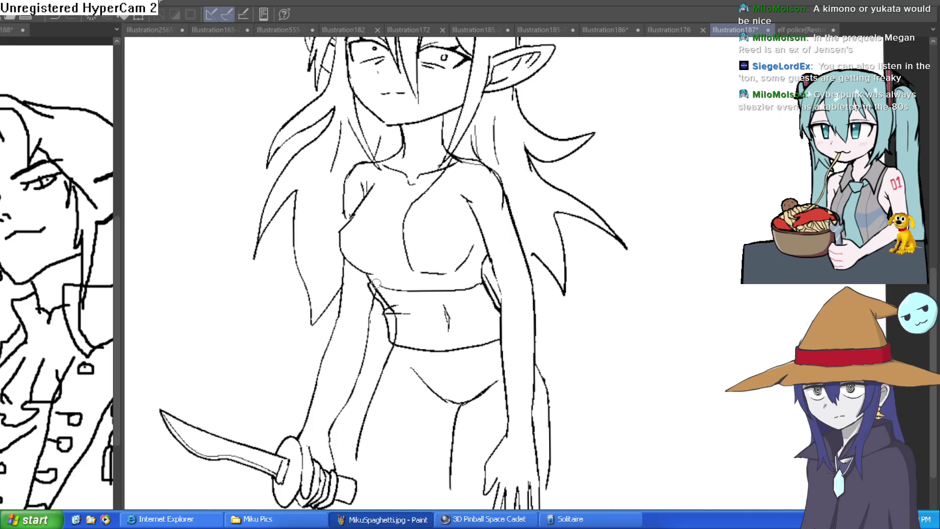
Step: Add a collar line down the chest and redraw the centre chest line more upright
drag(519, 294, 506, 319)
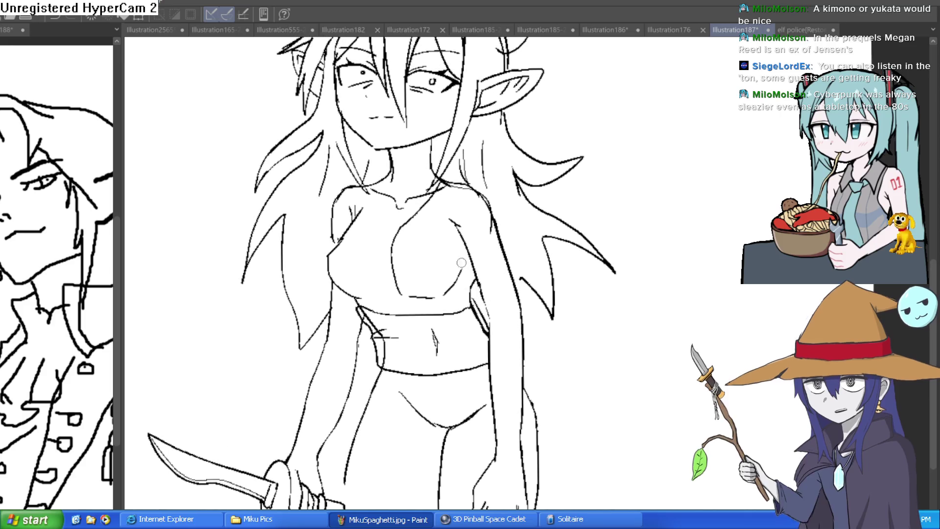
mouse_move(441, 186)
mouse_down()
mouse_move(413, 221)
mouse_move(399, 293)
mouse_up()
drag(456, 396, 419, 260)
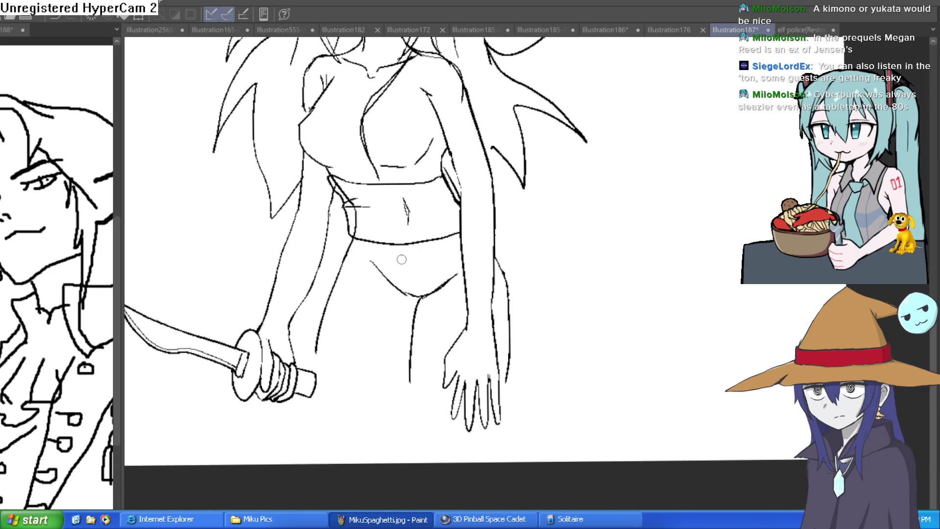
mouse_move(361, 131)
mouse_down()
mouse_move(364, 166)
mouse_move(378, 183)
mouse_up()
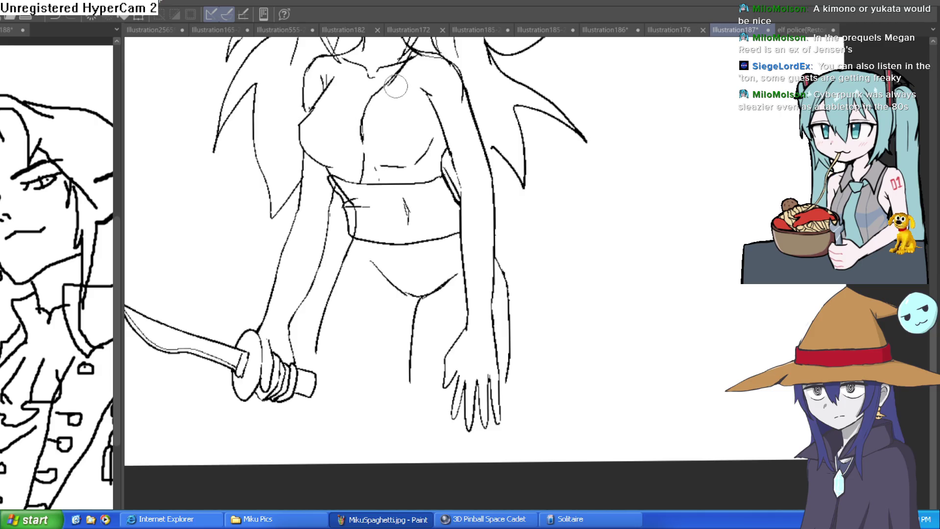
drag(490, 142, 483, 201)
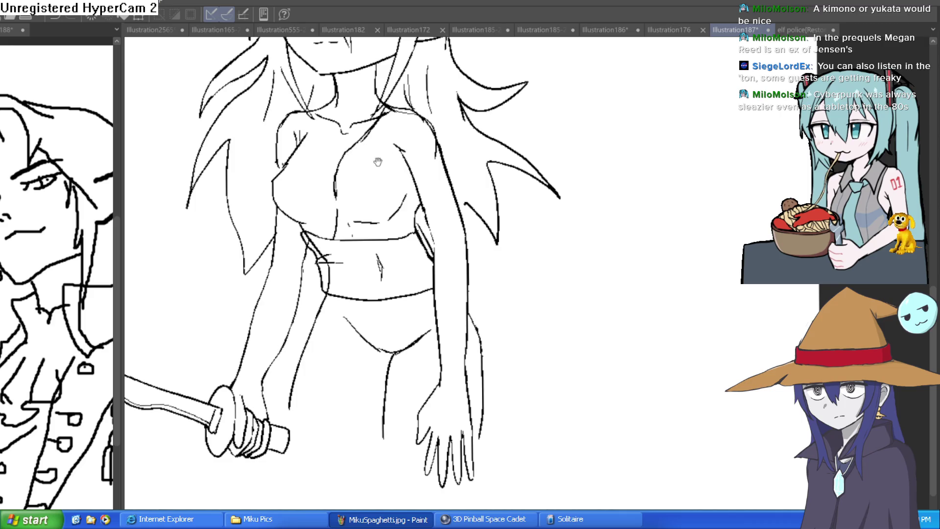
Step: Draw the kimono neckline and the long crossed collar edge across the chest, undoing a stray line
scroll(375, 162, up, 2)
mouse_move(352, 192)
mouse_down()
mouse_move(327, 148)
mouse_move(308, 166)
mouse_up()
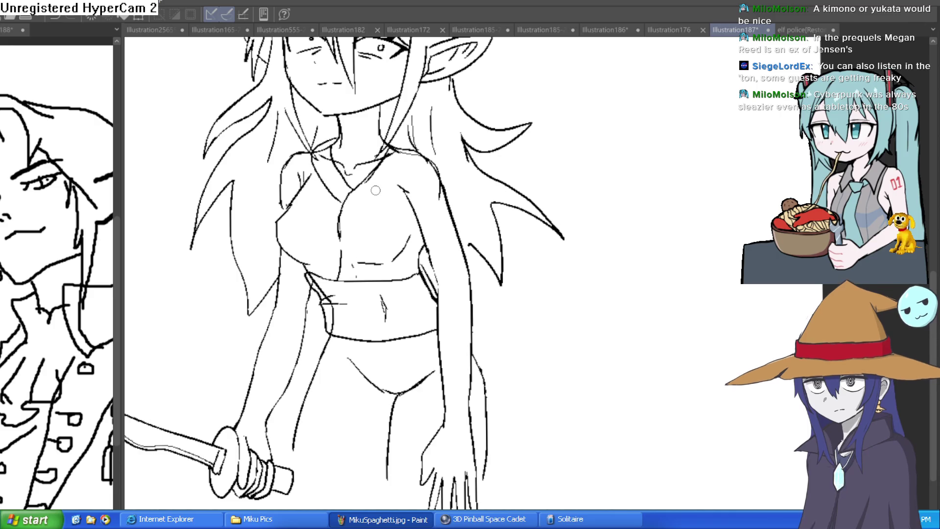
scroll(395, 184, down, 1)
mouse_move(384, 153)
mouse_down()
mouse_move(394, 122)
mouse_move(409, 142)
mouse_move(365, 201)
mouse_move(356, 255)
mouse_up()
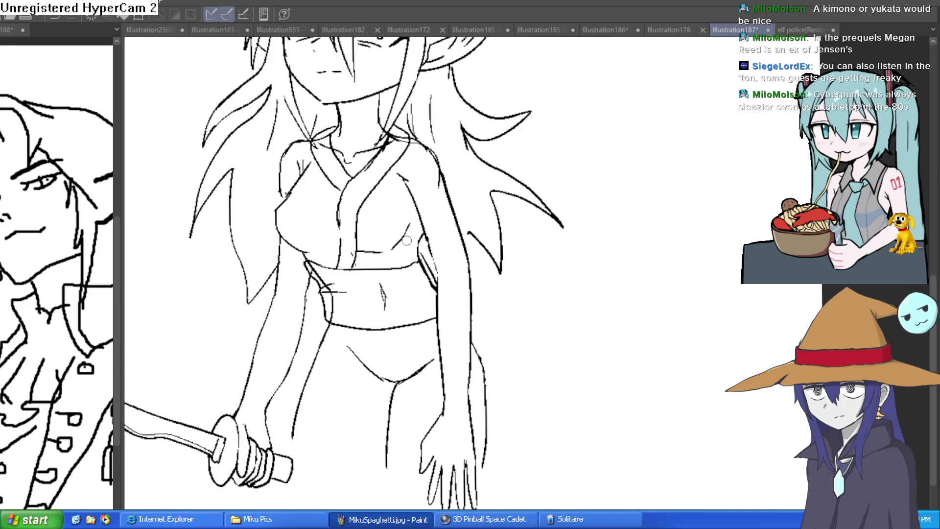
drag(409, 183, 396, 187)
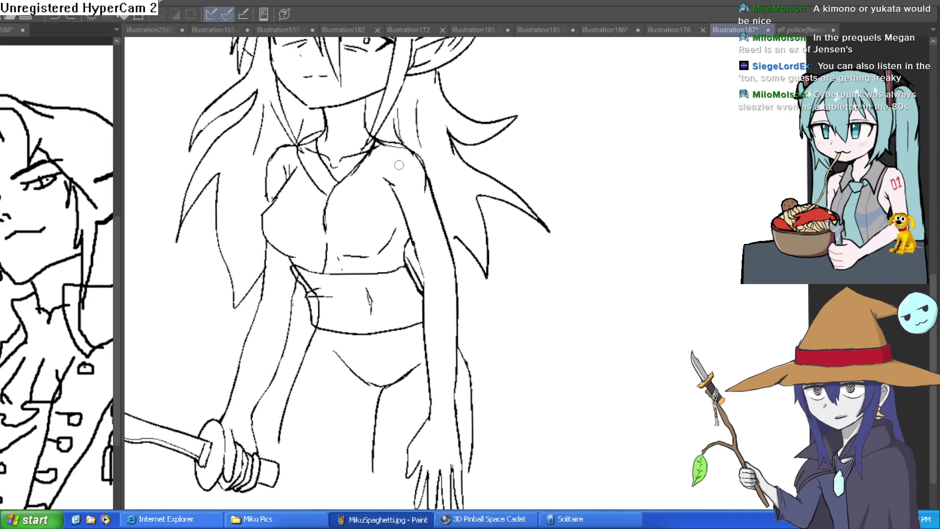
mouse_move(385, 142)
mouse_down()
mouse_move(338, 244)
mouse_move(341, 273)
mouse_move(361, 183)
mouse_move(385, 138)
mouse_up()
key(ctrl+z)
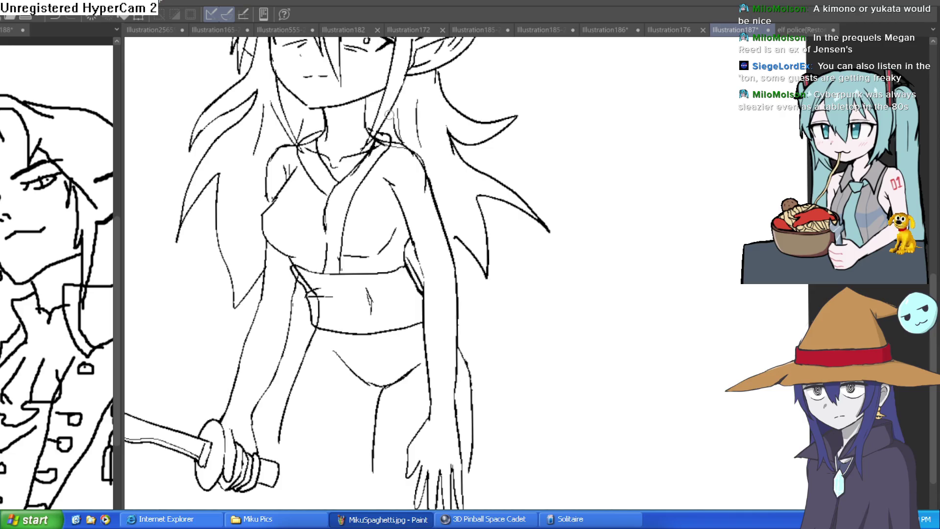
Step: Draw the sleeve edge over the right shoulder and sleeve lines along the upper arm
scroll(455, 142, down, 3)
scroll(471, 196, up, 2)
scroll(456, 176, up, 1)
scroll(442, 159, up, 2)
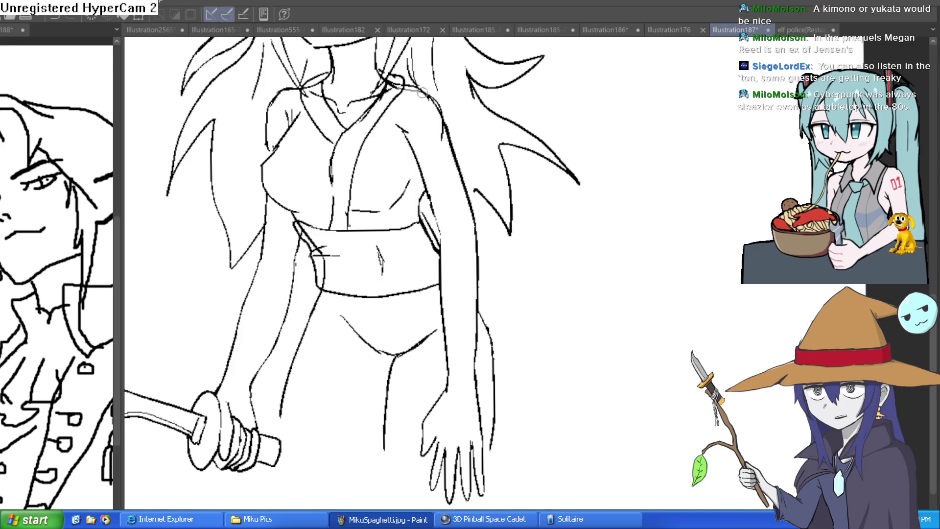
drag(463, 160, 446, 115)
key(ctrl+z)
drag(413, 83, 443, 109)
drag(440, 113, 425, 148)
mouse_move(438, 98)
mouse_down()
mouse_move(472, 189)
mouse_move(500, 350)
mouse_move(431, 397)
mouse_move(405, 122)
mouse_up()
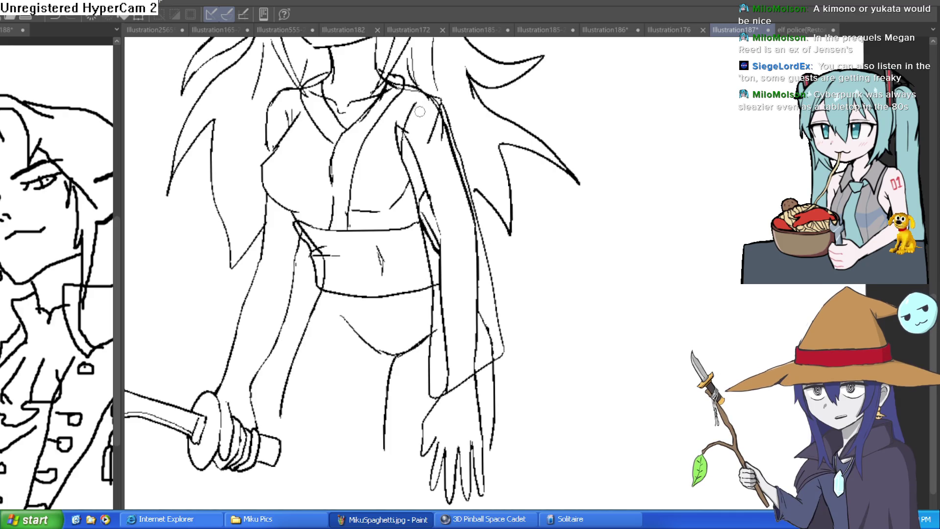
scroll(509, 169, down, 5)
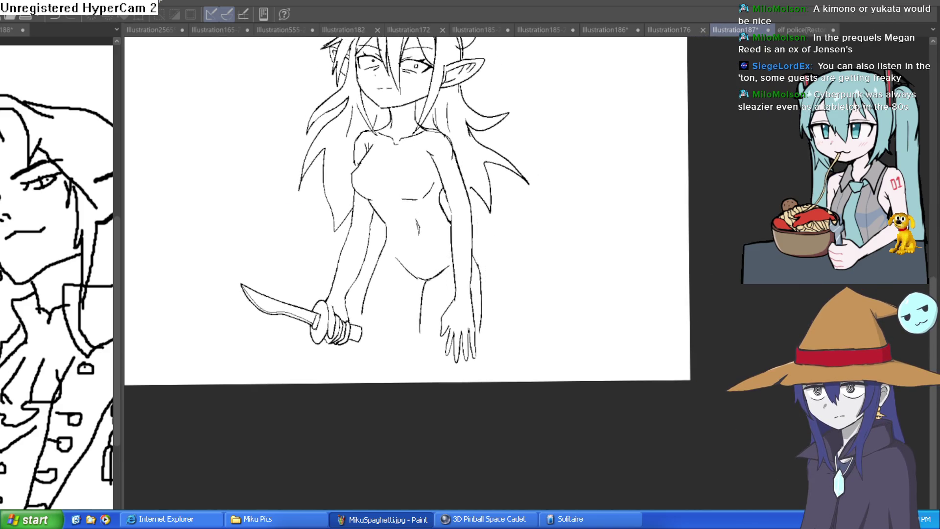
Step: Lasso the body lines, tint them pale blue, and clear the selection
scroll(461, 137, up, 1)
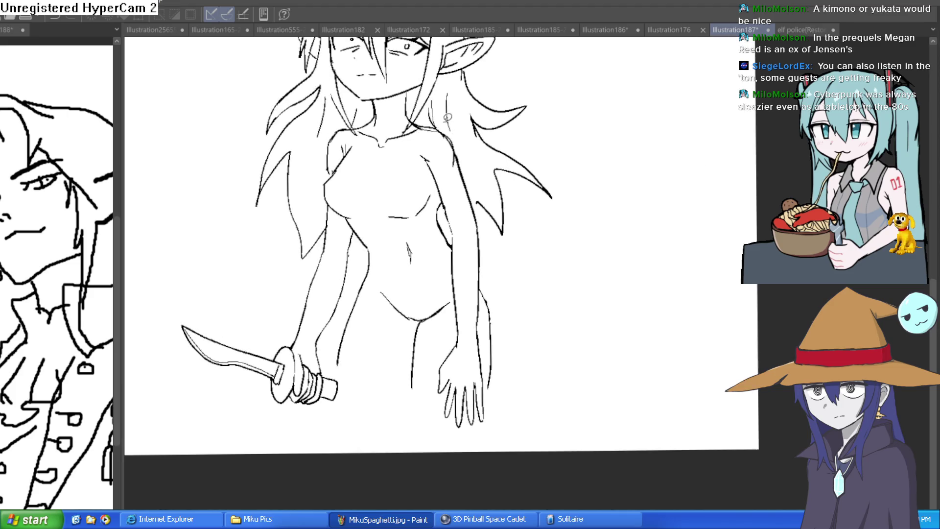
mouse_move(417, 118)
mouse_down()
mouse_move(357, 121)
mouse_move(324, 156)
mouse_move(328, 212)
mouse_move(306, 292)
mouse_move(260, 324)
mouse_move(309, 280)
mouse_move(339, 276)
mouse_move(330, 343)
mouse_move(377, 395)
mouse_move(465, 447)
mouse_move(534, 286)
mouse_move(461, 132)
mouse_move(439, 122)
mouse_up()
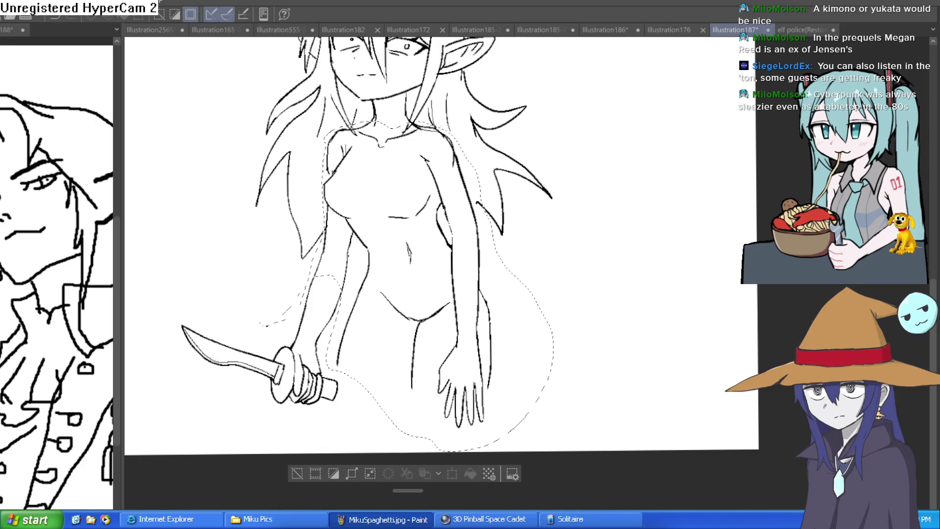
key(Delete)
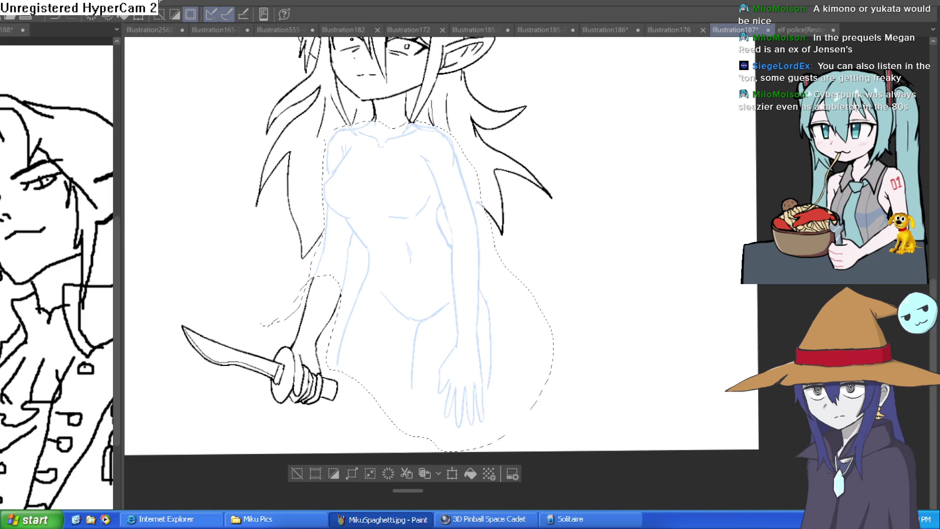
click(296, 474)
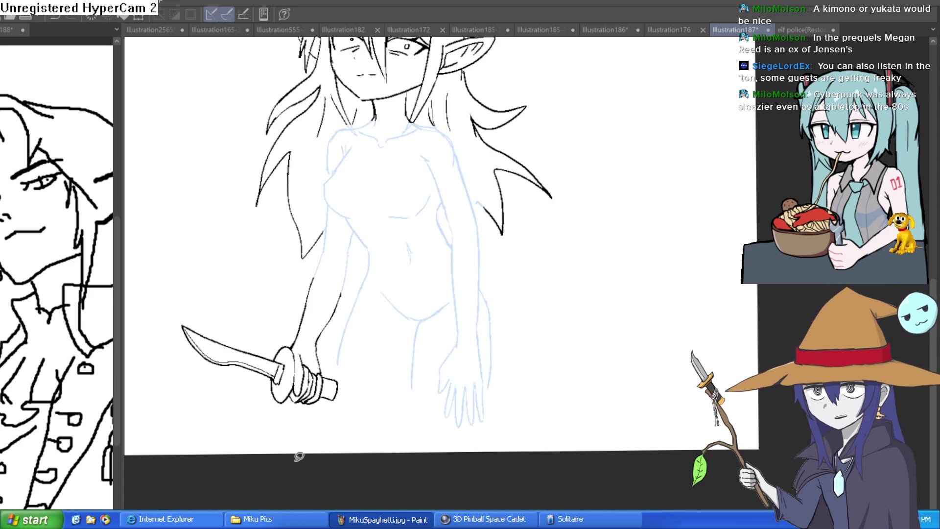
Step: Restore the kimono lines with Ctrl+Y, then ink the chest outline and a short fold above the sash
key(ctrl+y)
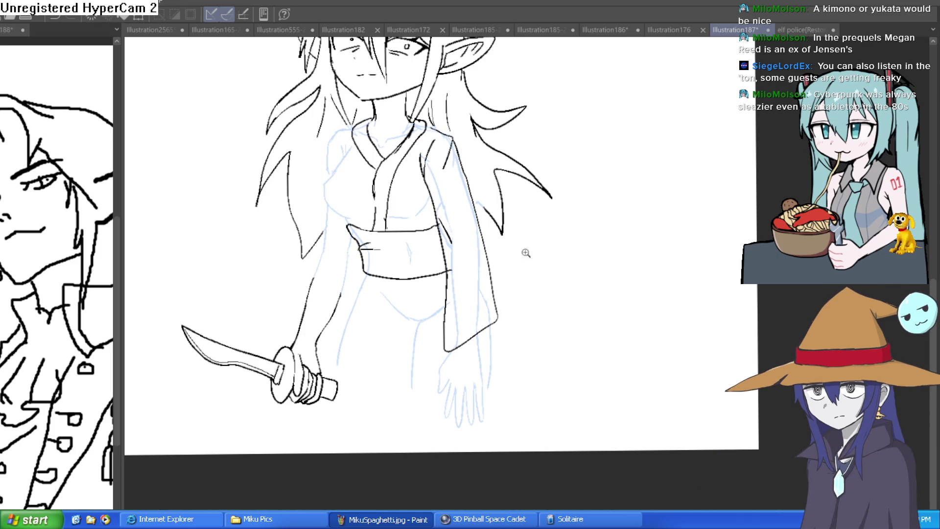
scroll(445, 252, up, 2)
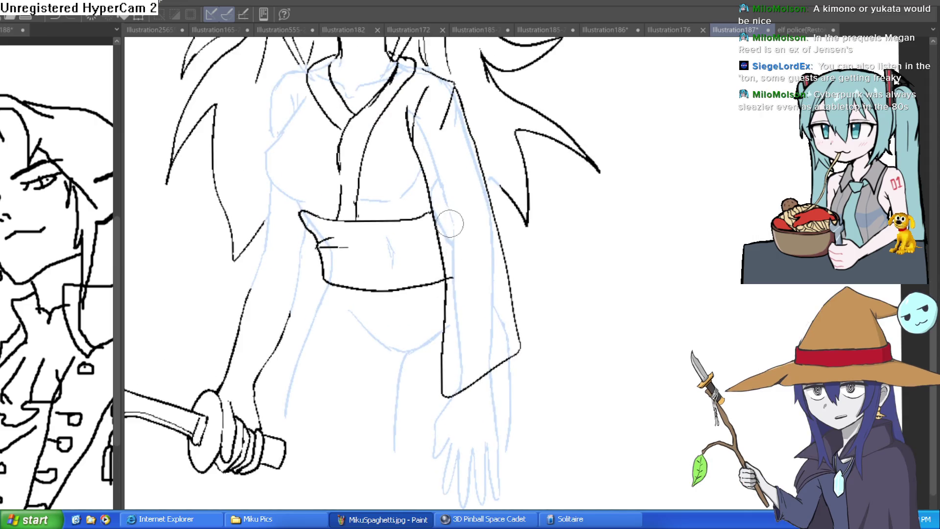
drag(302, 159, 295, 188)
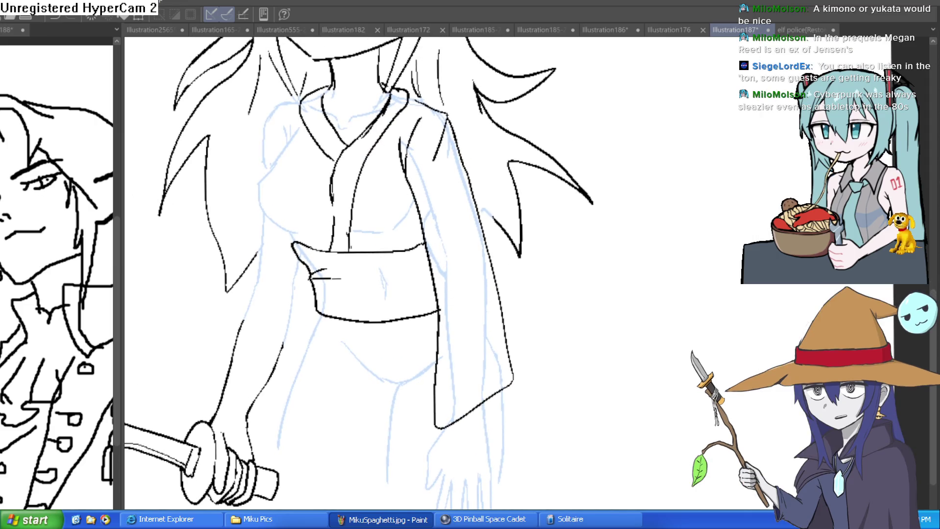
scroll(413, 156, up, 2)
scroll(414, 156, down, 2)
mouse_move(289, 144)
mouse_down()
mouse_move(347, 123)
mouse_move(313, 169)
mouse_move(360, 223)
mouse_up()
drag(344, 191, 370, 219)
drag(443, 230, 458, 211)
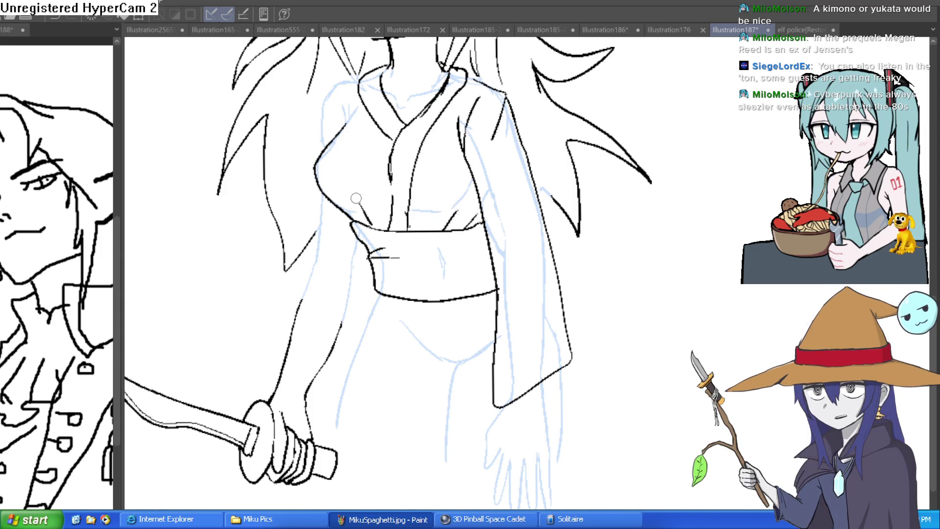
Step: Ink the left shoulder line
drag(372, 173, 381, 213)
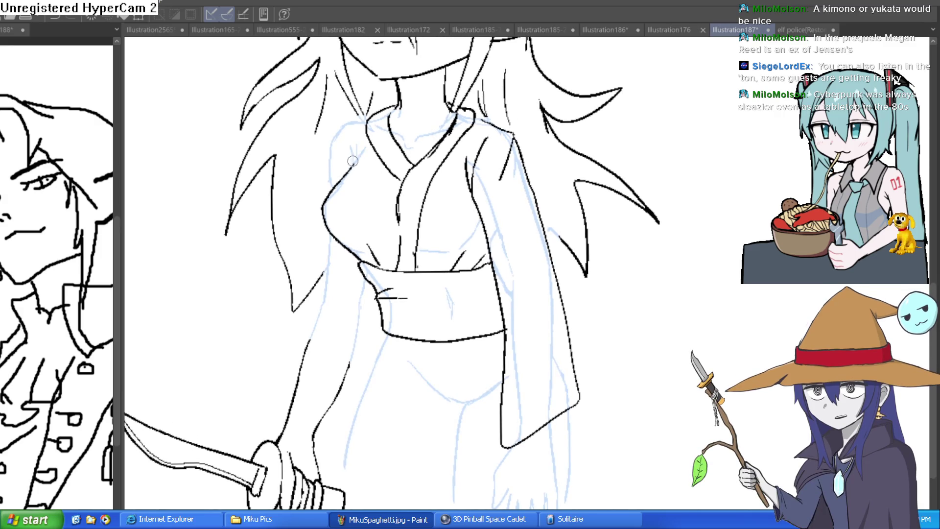
drag(367, 117, 333, 164)
mouse_move(343, 250)
mouse_down()
mouse_move(350, 182)
mouse_move(348, 260)
mouse_up()
Step: Ink the arm contours and the hanging sleeve's long outer edge, erasing stray lines at its bottom
mouse_move(338, 164)
mouse_down()
mouse_move(300, 313)
mouse_move(333, 362)
mouse_move(387, 234)
mouse_up()
drag(590, 220, 558, 166)
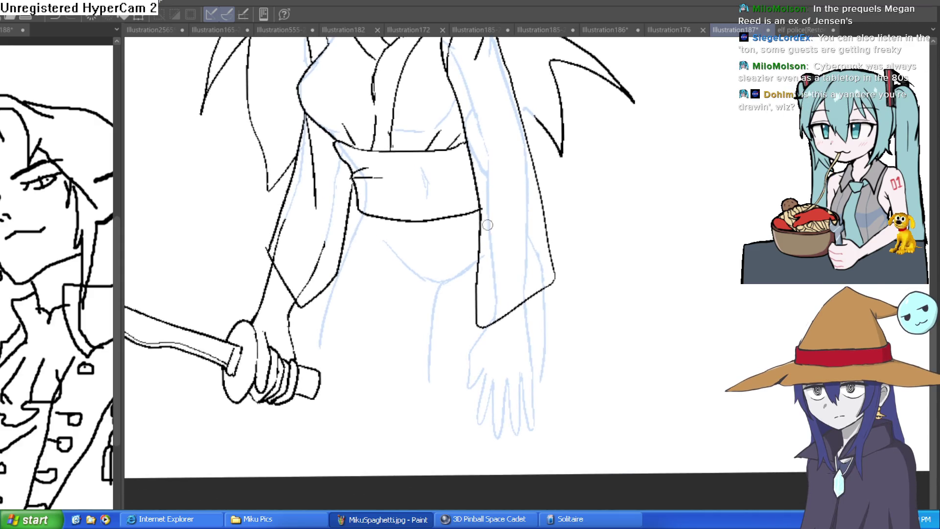
mouse_move(487, 190)
mouse_down()
mouse_move(466, 349)
mouse_move(561, 294)
mouse_move(544, 245)
mouse_up()
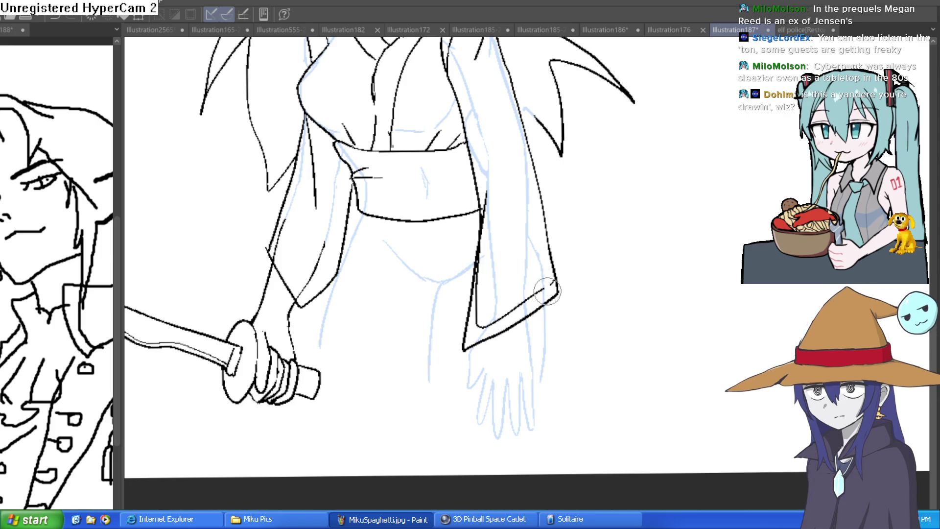
mouse_move(489, 314)
mouse_down()
mouse_move(490, 188)
mouse_move(502, 257)
mouse_up()
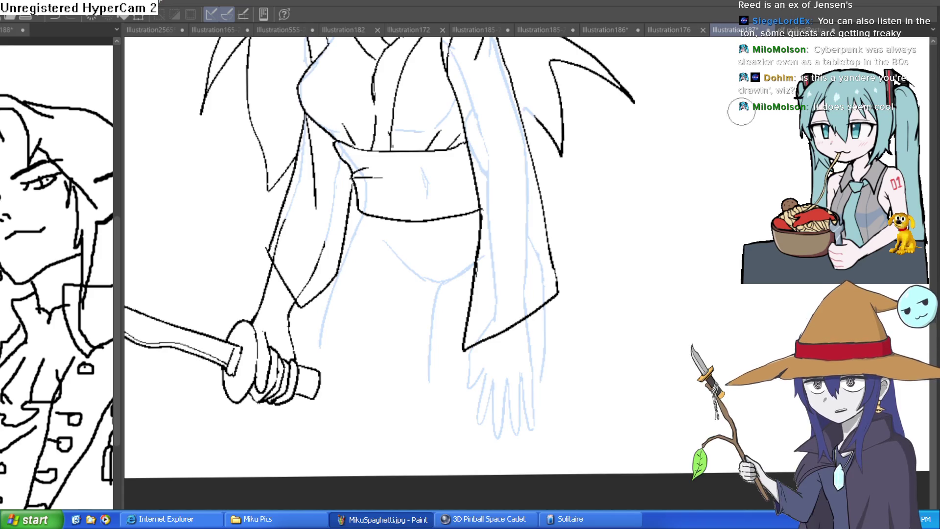
Step: Flip the canvas horizontally to check the drawing and frame the figure's head
drag(765, 167, 760, 182)
scroll(760, 181, down, 5)
scroll(725, 230, up, 5)
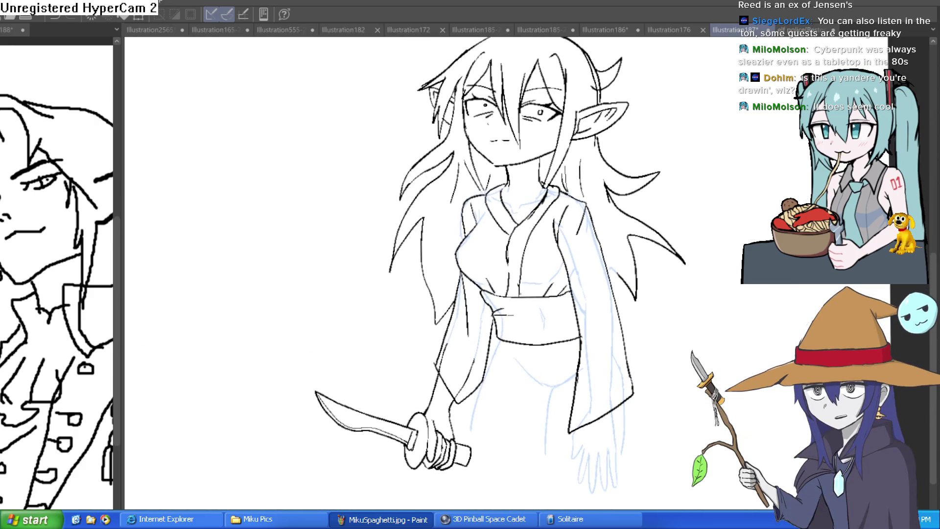
key(h)
key(h)
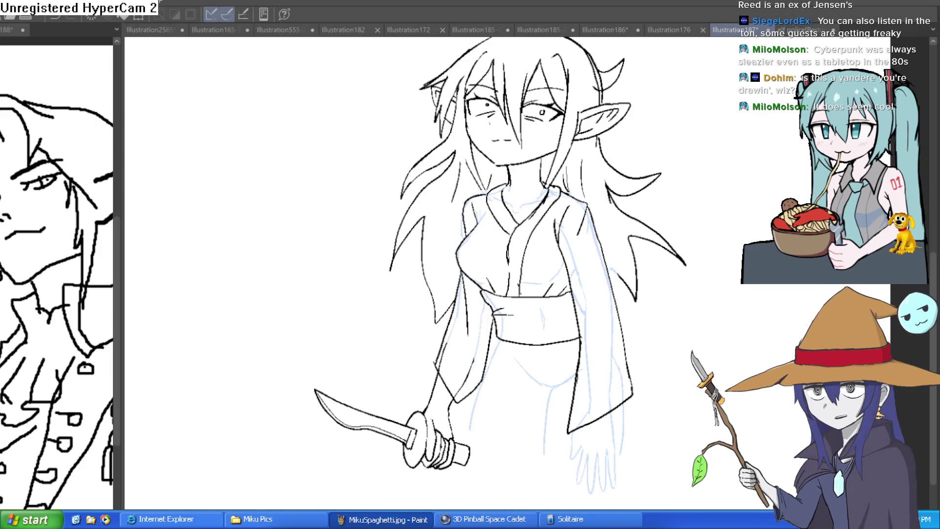
mouse_move(681, 296)
mouse_down()
mouse_move(655, 340)
mouse_move(663, 331)
mouse_up()
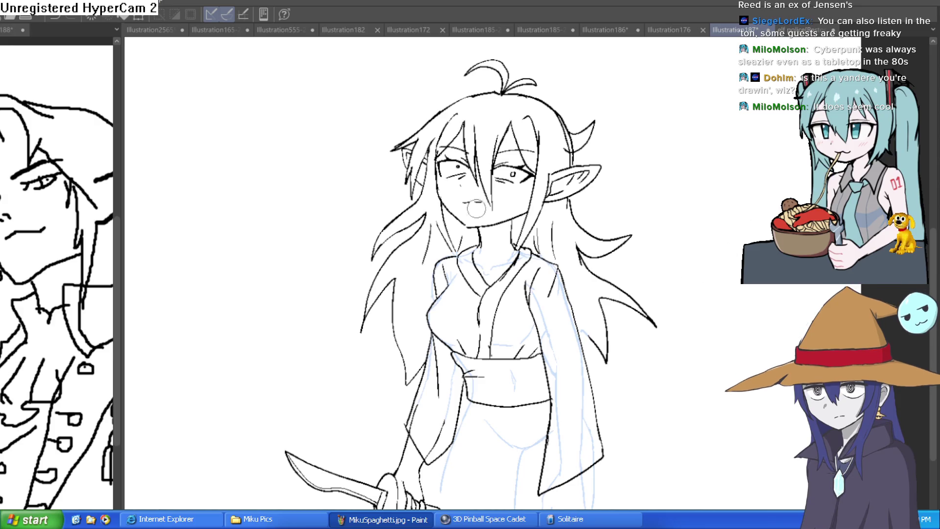
mouse_move(583, 291)
mouse_down()
mouse_move(582, 208)
mouse_move(622, 178)
mouse_up()
Step: Ink the kimono's front edge and diagonal hem lines below the sash, undoing one misplaced stroke
click(506, 279)
mouse_move(453, 286)
mouse_down()
mouse_move(451, 413)
mouse_move(462, 472)
mouse_move(582, 468)
mouse_up()
key(ctrl+z)
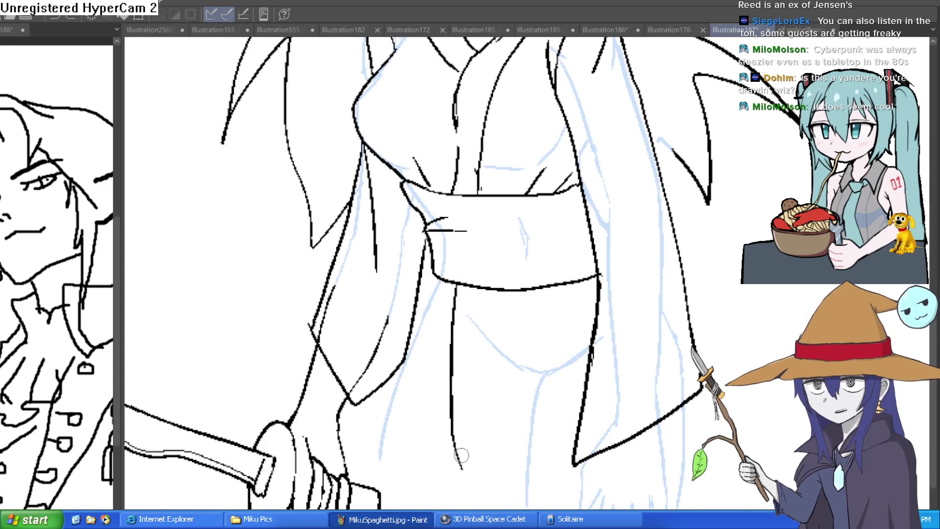
drag(463, 458, 602, 399)
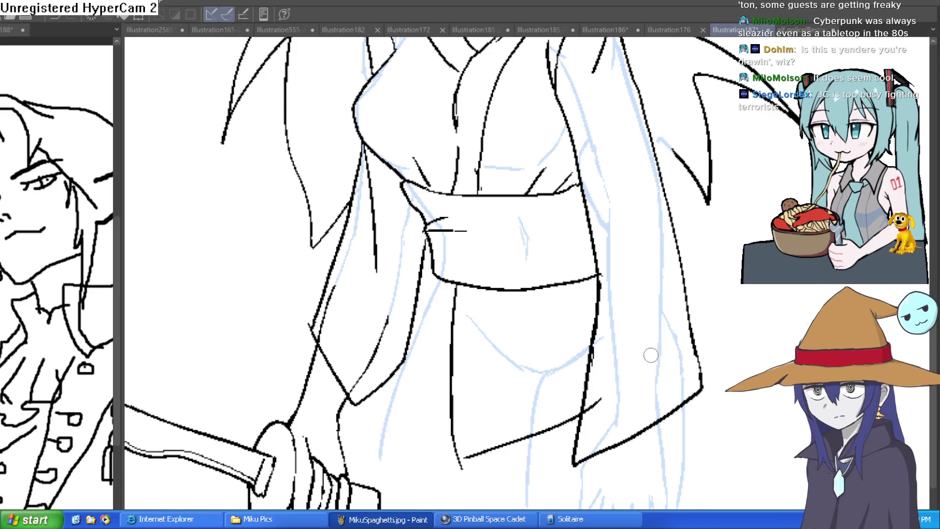
mouse_move(453, 440)
mouse_down()
mouse_move(356, 458)
mouse_move(346, 439)
mouse_move(351, 420)
mouse_up()
Step: Zoom out to frame the whole figure and mirror the view to check the face
scroll(603, 255, down, 4)
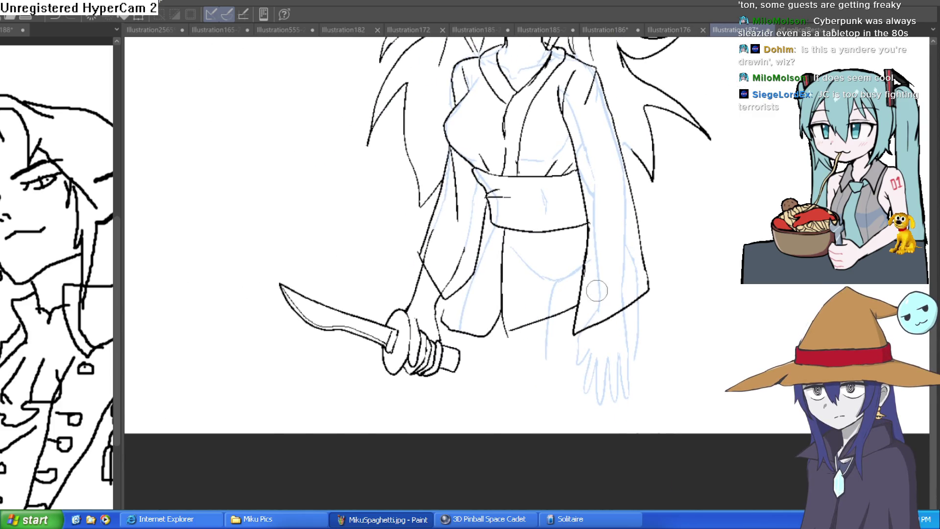
scroll(668, 270, down, 2)
drag(644, 292, 634, 291)
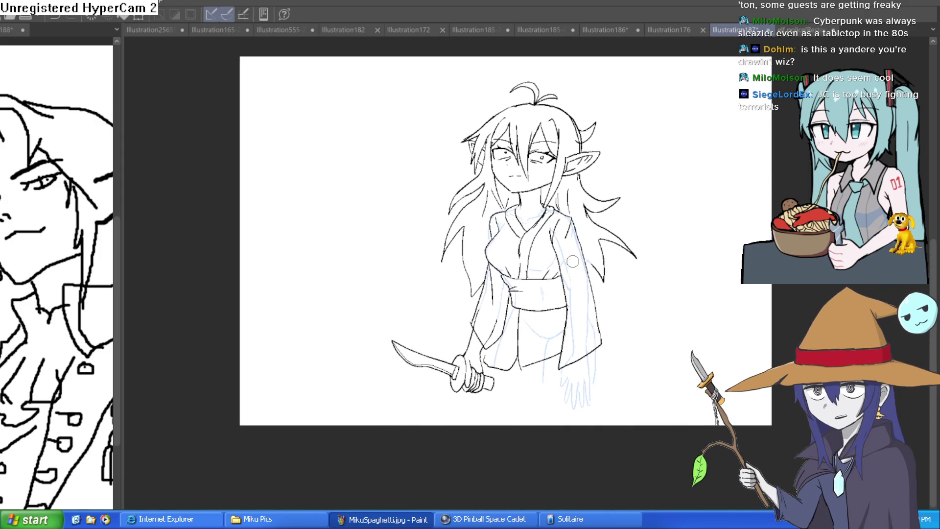
scroll(583, 240, up, 3)
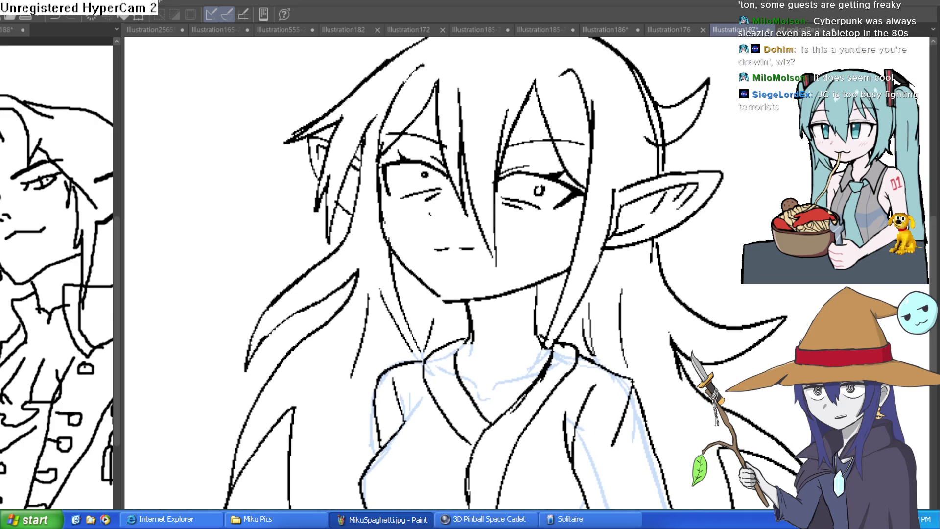
key(h)
key(h)
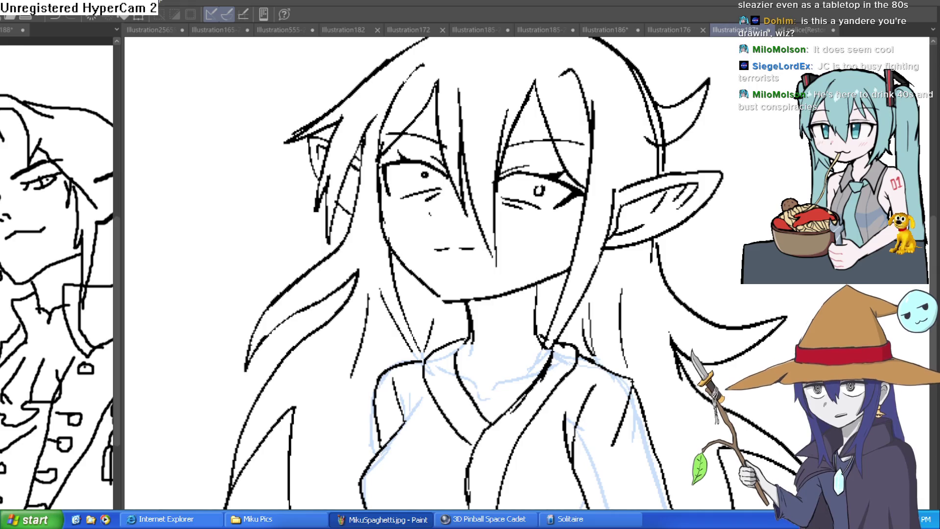
scroll(753, 178, down, 3)
scroll(752, 178, down, 3)
scroll(604, 253, up, 4)
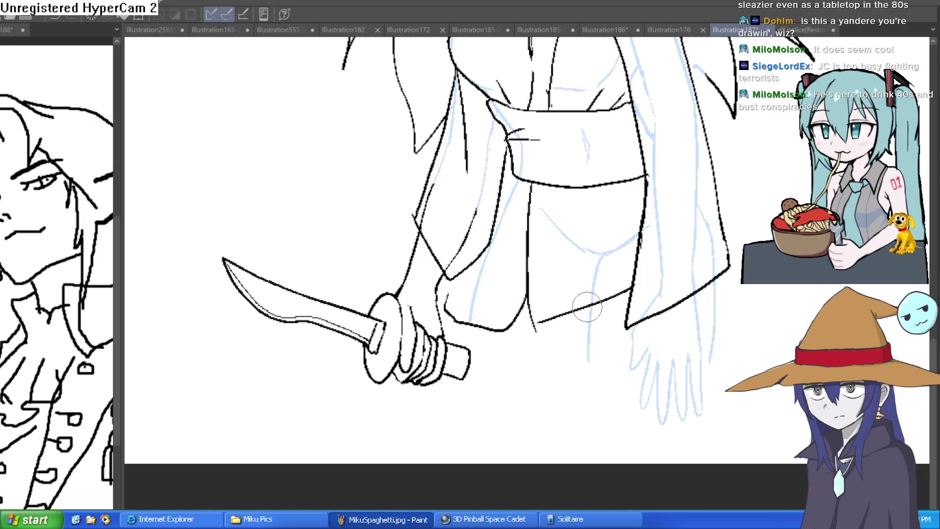
Step: Draw the right and left leg lines below the kimono hem
drag(584, 311, 561, 420)
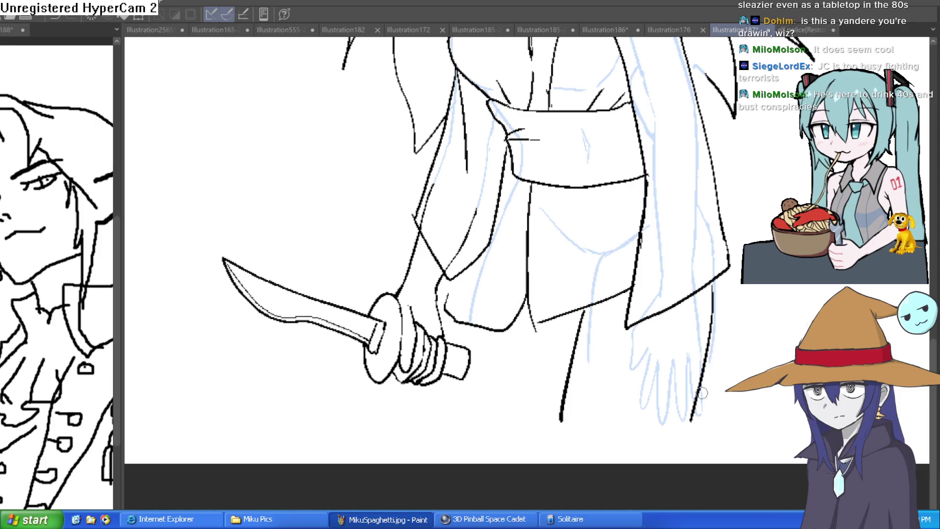
scroll(727, 362, down, 1)
scroll(605, 367, up, 1)
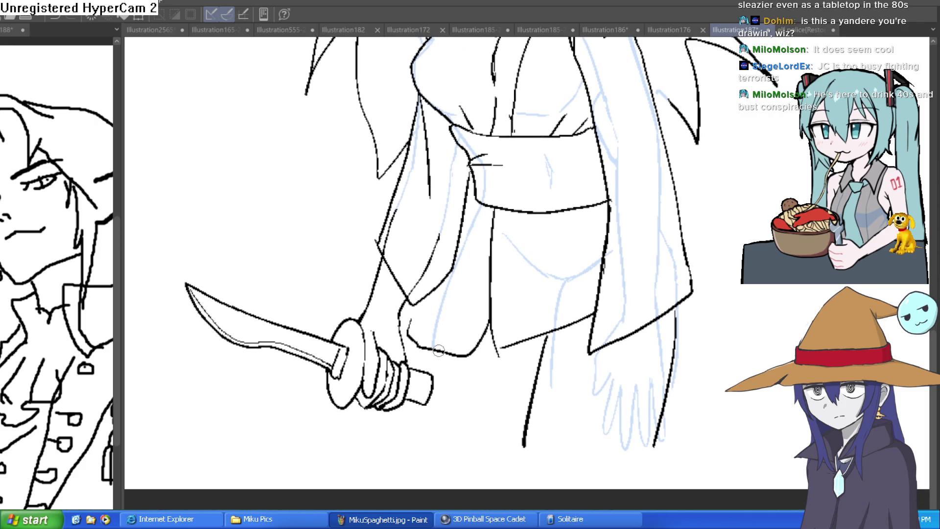
drag(430, 349, 427, 445)
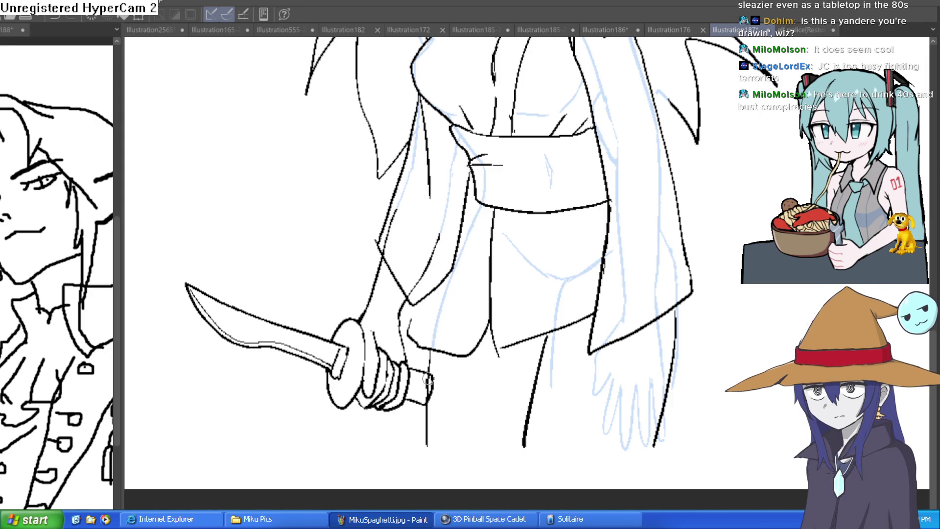
Step: Enlarge the brush and zoom out with the whole figure centred on screen
key(bracketright)
key(bracketright)
key(bracketright)
key(ctrl+minus)
key(ctrl+minus)
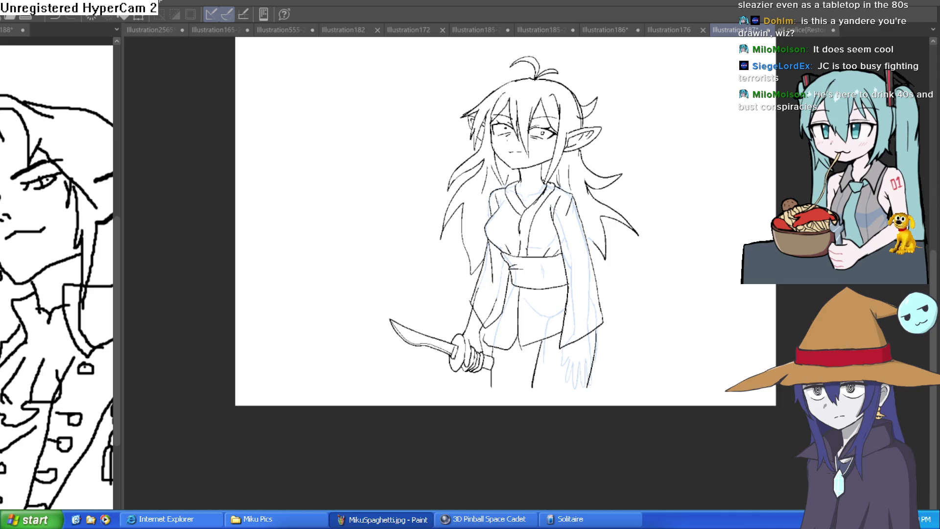
mouse_move(653, 275)
mouse_down()
mouse_move(619, 256)
mouse_move(627, 295)
mouse_up()
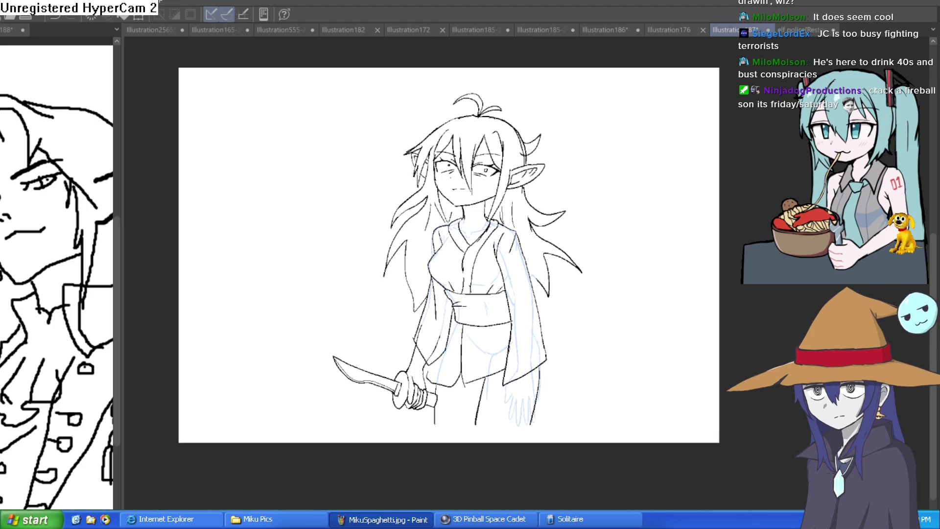
drag(613, 342, 663, 338)
key(ctrl+z)
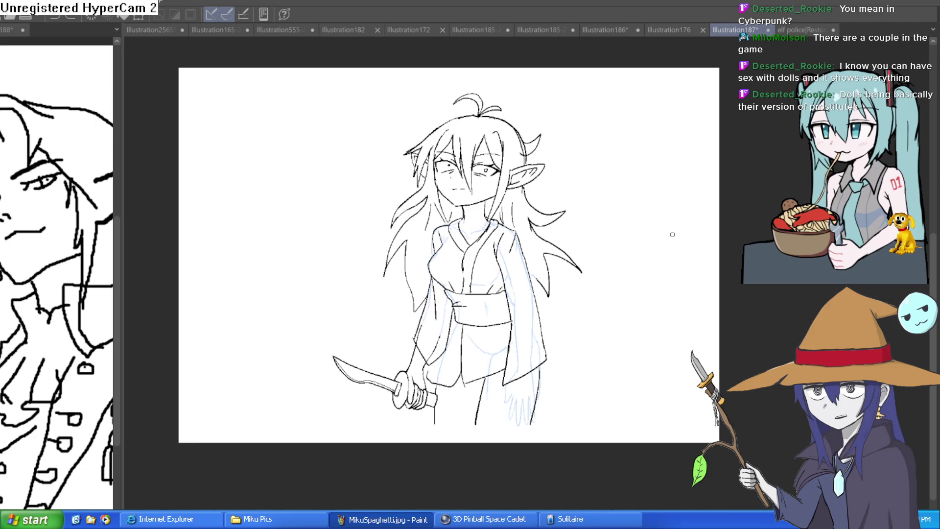
Step: Ink the free hand below the sleeve with curved fingers, undoing two failed attempts
drag(626, 237, 601, 212)
scroll(564, 289, up, 5)
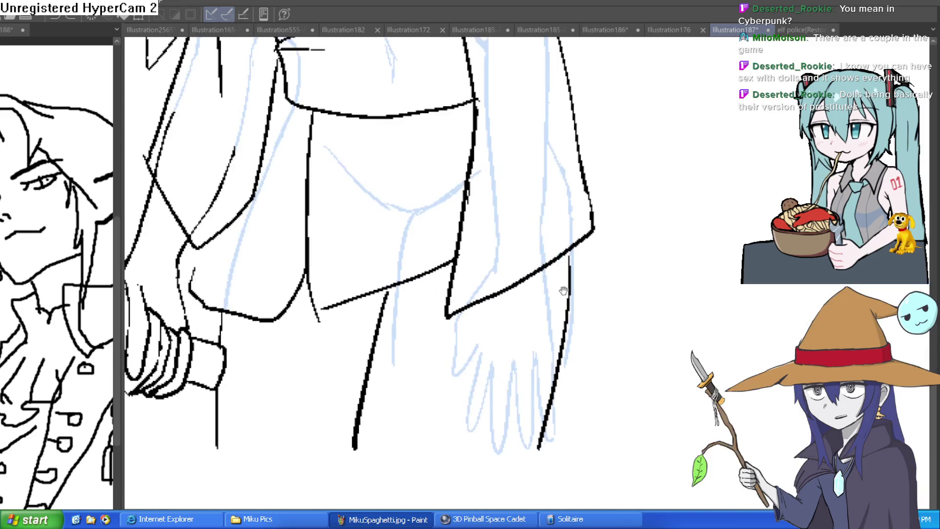
mouse_move(559, 254)
mouse_down()
mouse_move(539, 436)
mouse_move(545, 281)
mouse_move(552, 380)
mouse_move(541, 445)
mouse_up()
key(ctrl+z)
mouse_move(535, 346)
mouse_down()
mouse_move(529, 427)
mouse_move(514, 420)
mouse_up()
mouse_move(513, 362)
mouse_down()
mouse_move(489, 458)
mouse_move(535, 357)
mouse_up()
key(ctrl+z)
key(ctrl+z)
key(ctrl+z)
mouse_move(538, 443)
mouse_down()
mouse_move(525, 447)
mouse_move(519, 358)
mouse_up()
mouse_move(552, 431)
mouse_down()
mouse_move(550, 442)
mouse_move(541, 367)
mouse_up()
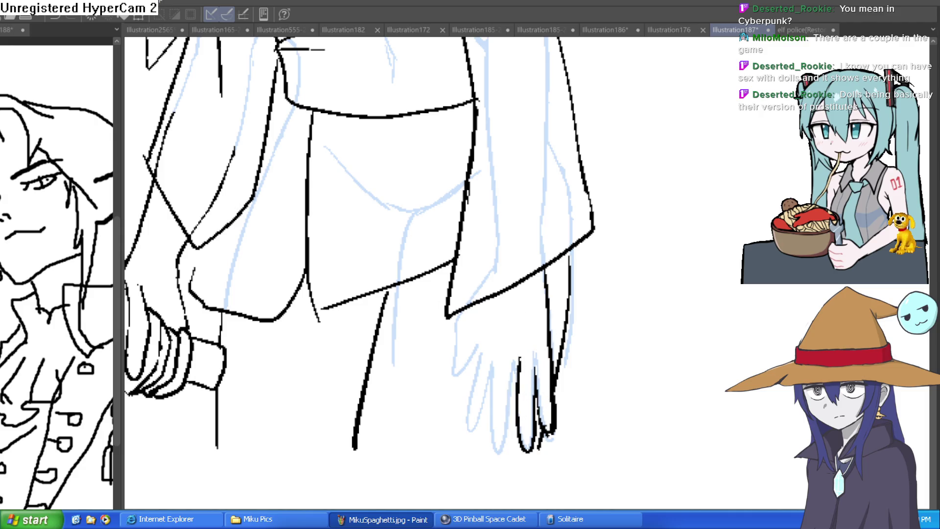
Step: Reframe the view to show the full elf figure including the head
scroll(600, 347, down, 2)
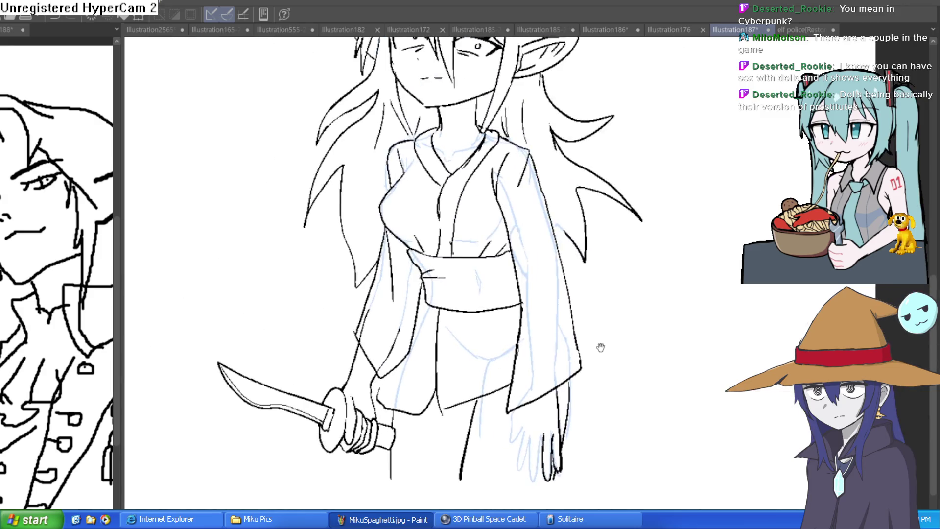
drag(600, 348, 599, 406)
mouse_move(452, 366)
mouse_down()
mouse_move(452, 323)
mouse_move(459, 419)
mouse_up()
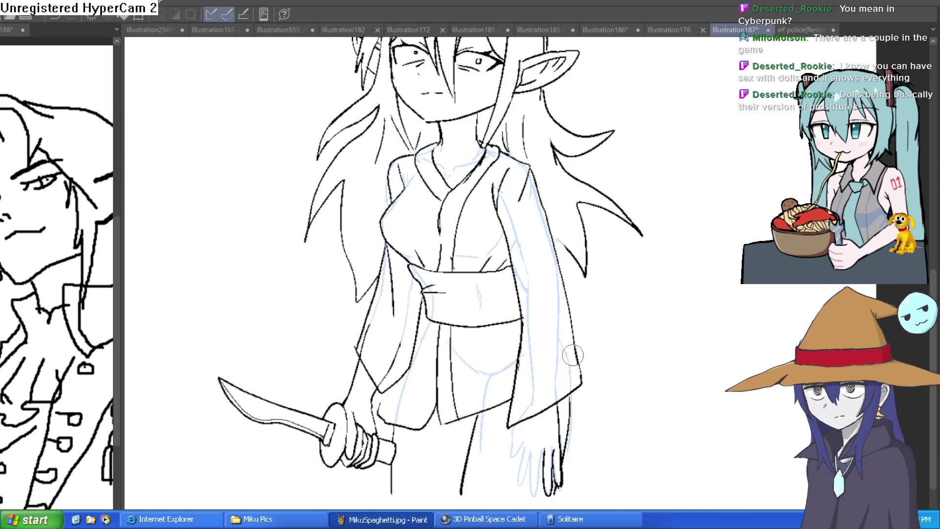
Step: Briefly hide the blue sketch to check the ink, then ink the kimono sleeve's bottom edge
key(Delete)
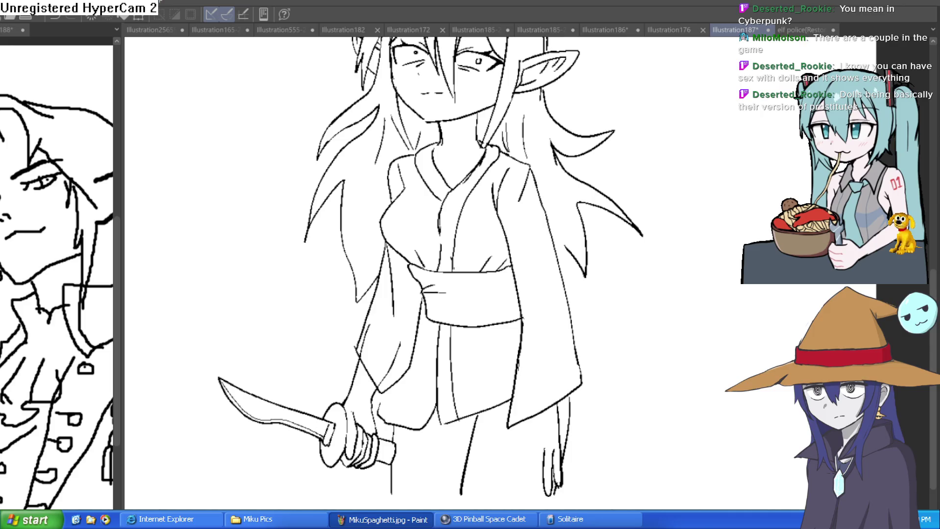
key(ctrl+z)
scroll(681, 328, down, 2)
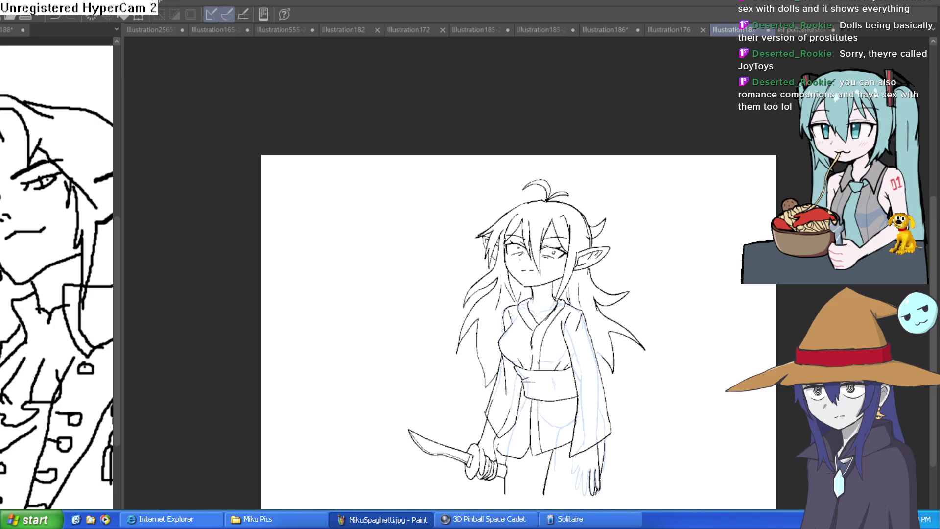
scroll(592, 337, up, 5)
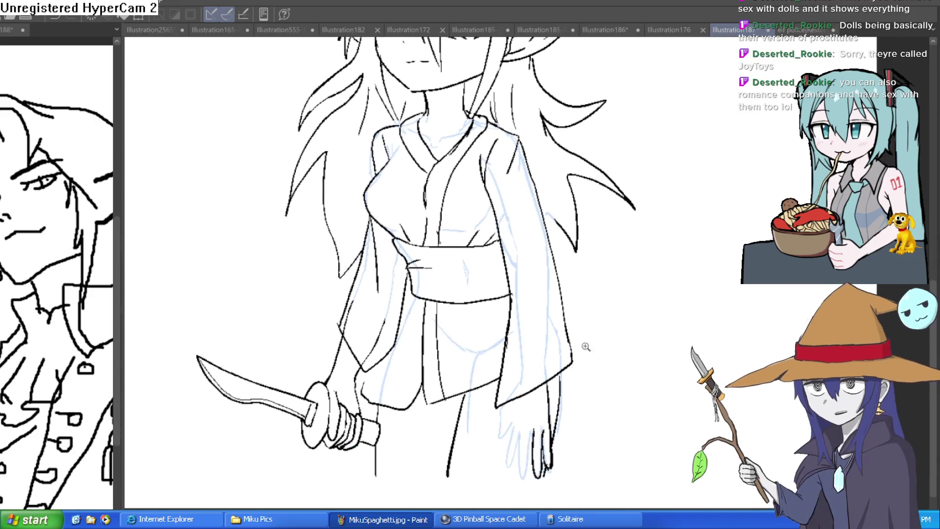
mouse_move(544, 450)
mouse_down()
mouse_move(534, 441)
mouse_move(514, 509)
mouse_move(508, 451)
mouse_move(489, 510)
mouse_up()
drag(497, 441, 473, 510)
drag(490, 424, 483, 458)
mouse_move(473, 392)
mouse_down()
mouse_move(466, 472)
mouse_move(499, 409)
mouse_up()
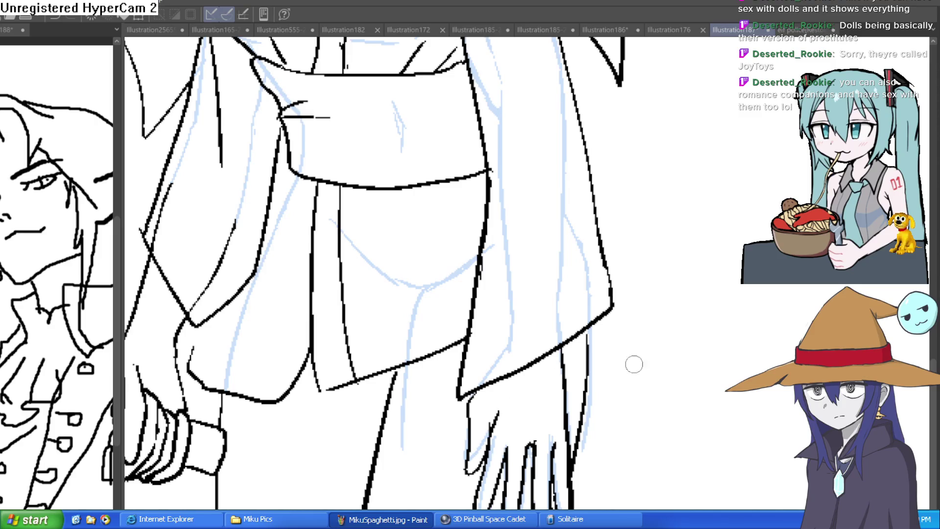
Step: Ink the fingertips of the lowered hand, then zoom out to view the whole figure
scroll(609, 347, down, 2)
mouse_move(544, 487)
mouse_down()
mouse_move(563, 454)
mouse_move(553, 463)
mouse_up()
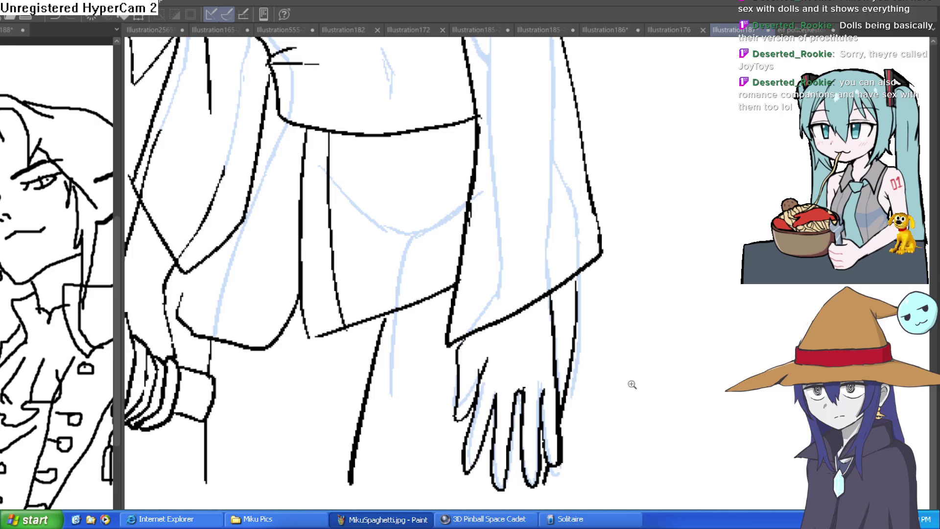
scroll(632, 387, down, 3)
drag(641, 405, 641, 408)
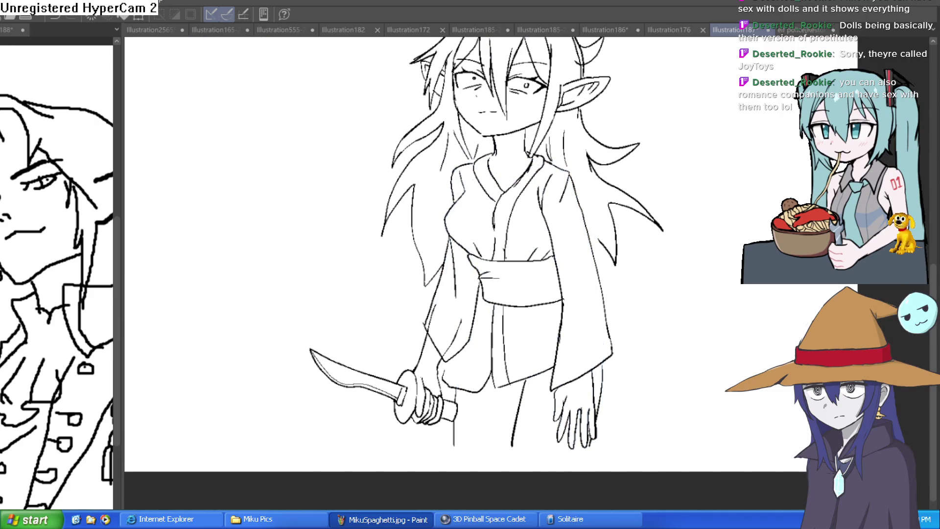
Step: Pan to the elf's head and zoom in twice on the hair beside the pointed ear
mouse_move(751, 366)
mouse_down()
mouse_move(708, 422)
mouse_move(705, 450)
mouse_up()
mouse_move(630, 340)
mouse_down()
mouse_move(617, 348)
mouse_move(616, 395)
mouse_up()
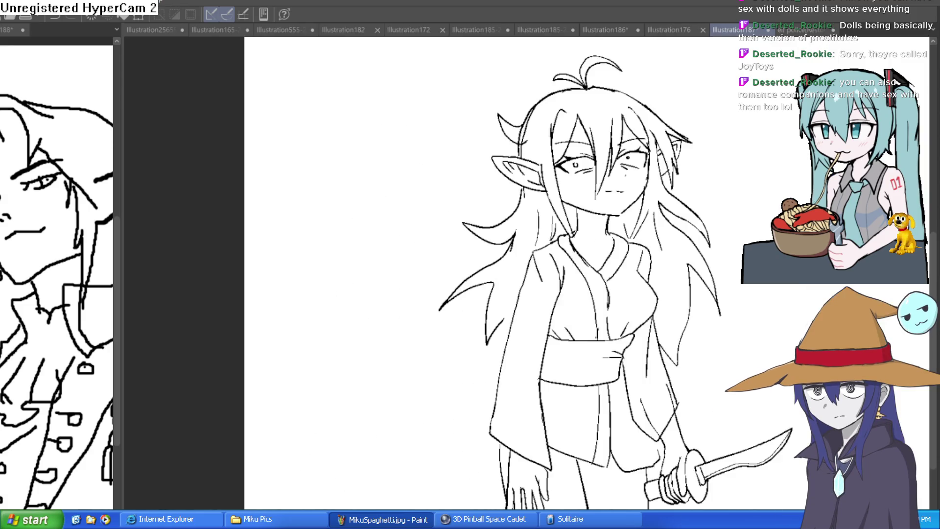
click(515, 93)
click(516, 92)
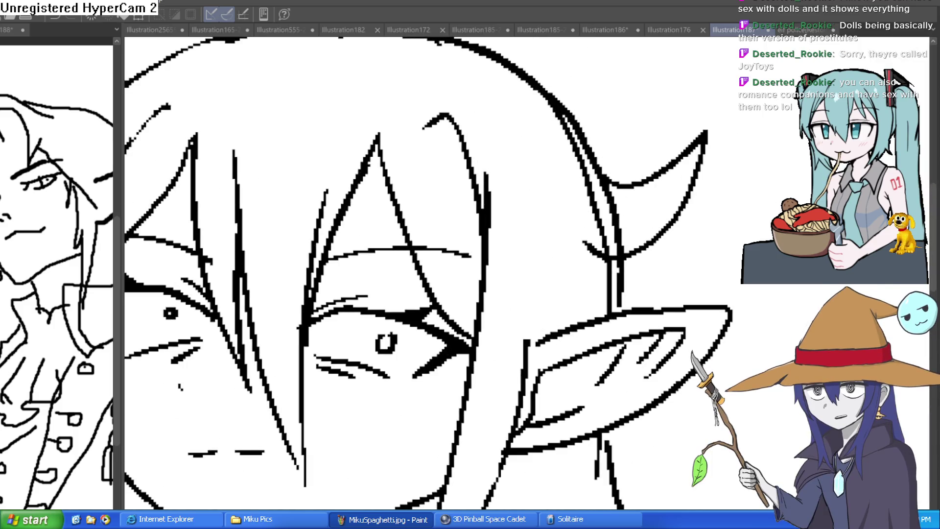
Step: Erase the doubled inner hair line and the stray marks at the ear tip
mouse_move(636, 216)
mouse_down()
mouse_move(594, 189)
mouse_move(549, 117)
mouse_up()
mouse_move(593, 192)
mouse_down()
mouse_move(609, 226)
mouse_move(615, 218)
mouse_up()
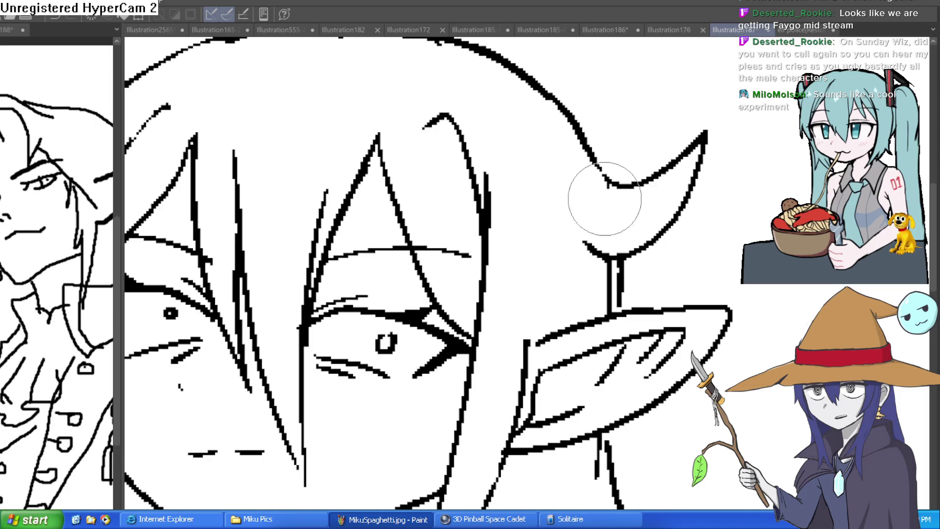
Step: Zoom out and center the elf, reset the canvas rotation, unflip it, and fit it to the window
scroll(605, 185, down, 5)
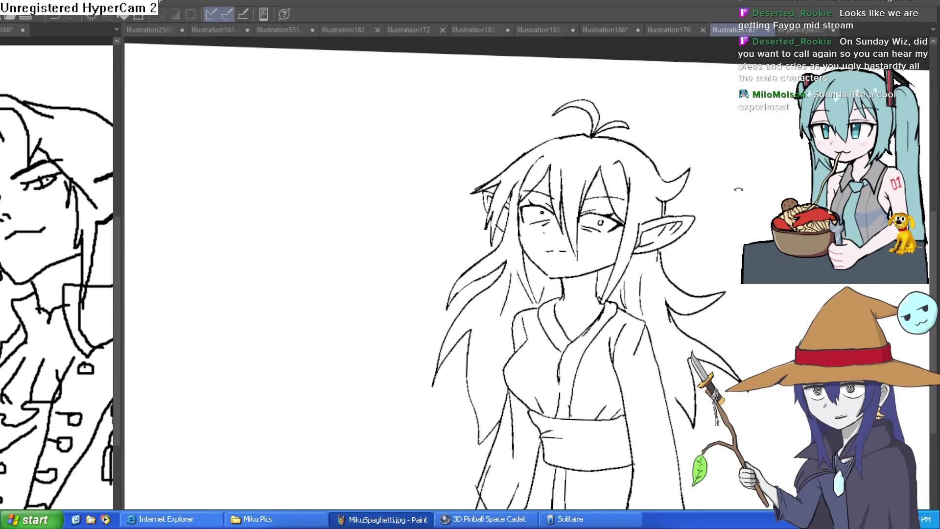
scroll(757, 193, down, 3)
drag(720, 216, 706, 209)
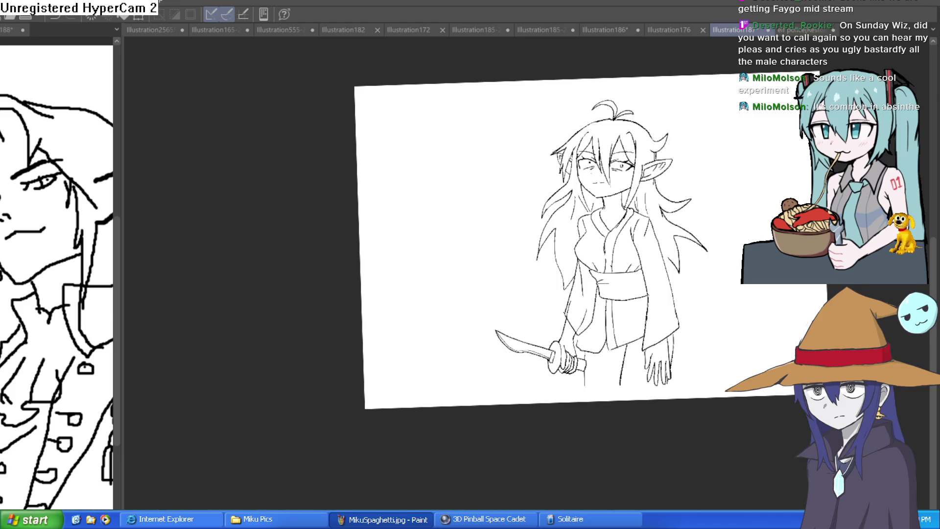
key(ctrl+alt+0)
key(h)
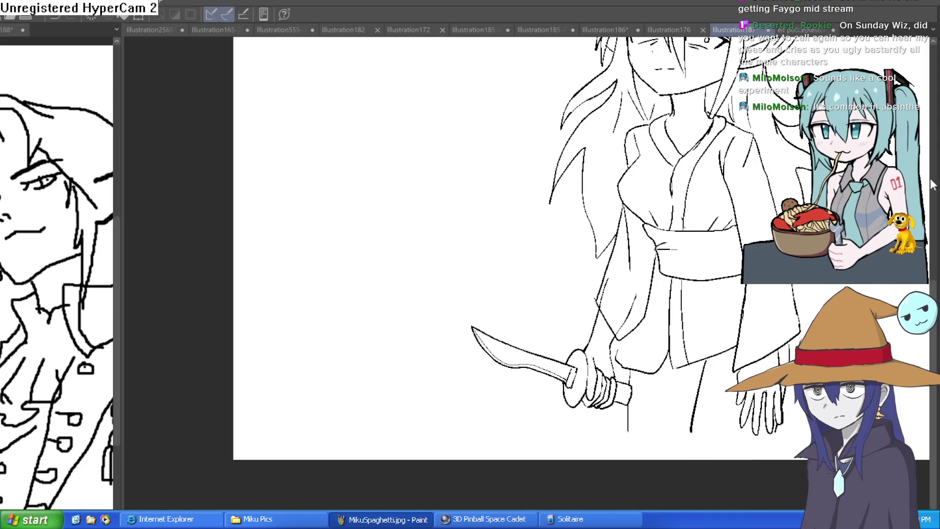
key(ctrl+plus)
scroll(637, 260, up, 2)
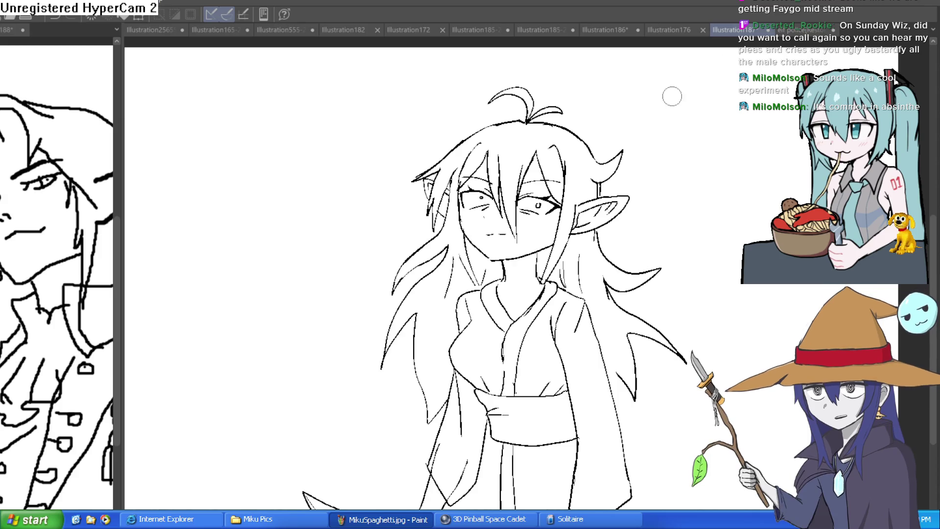
drag(672, 94, 640, 134)
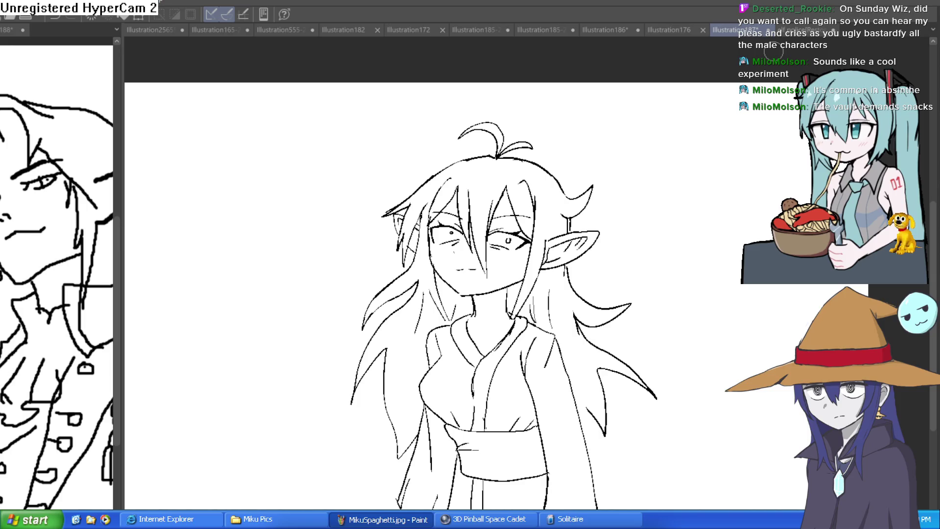
drag(705, 260, 672, 176)
mouse_move(667, 224)
mouse_down()
mouse_move(662, 167)
mouse_move(641, 262)
mouse_move(682, 273)
mouse_move(705, 310)
mouse_move(698, 344)
mouse_move(642, 315)
mouse_move(647, 237)
mouse_up()
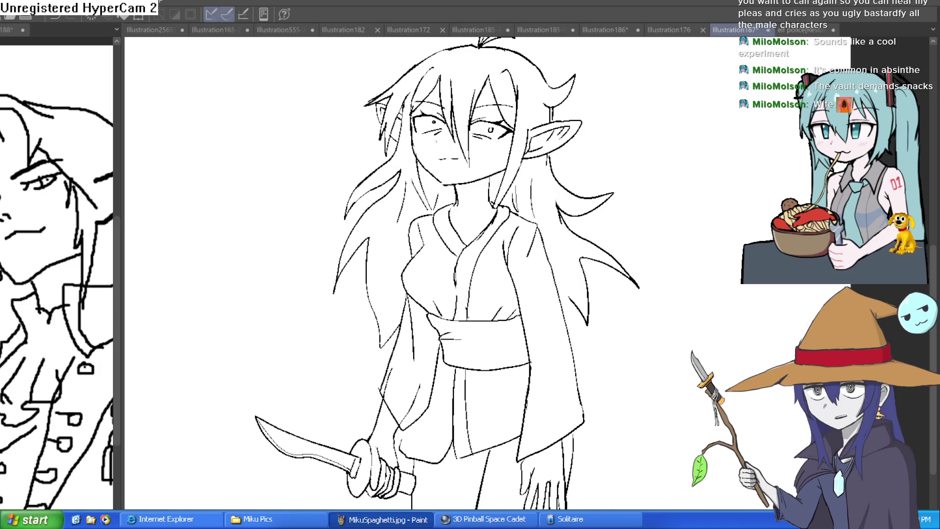
click(607, 24)
Step: Switch to the Illustration185-222-22 document and pan to frame the blond elf in the white uniform
click(534, 25)
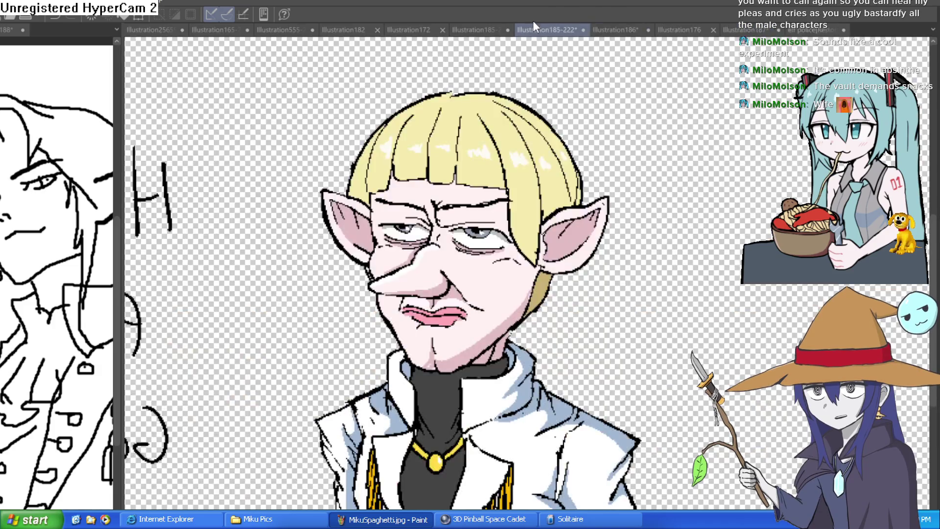
click(489, 28)
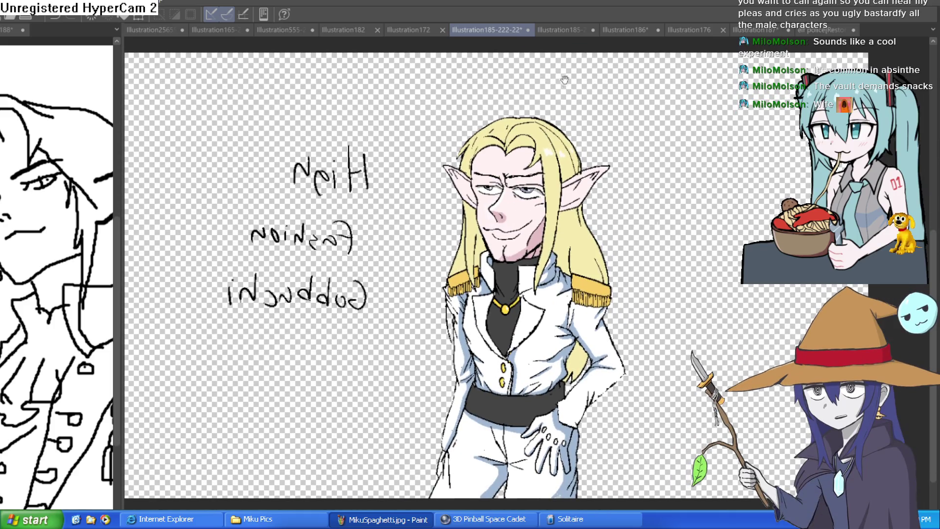
drag(546, 78, 507, 69)
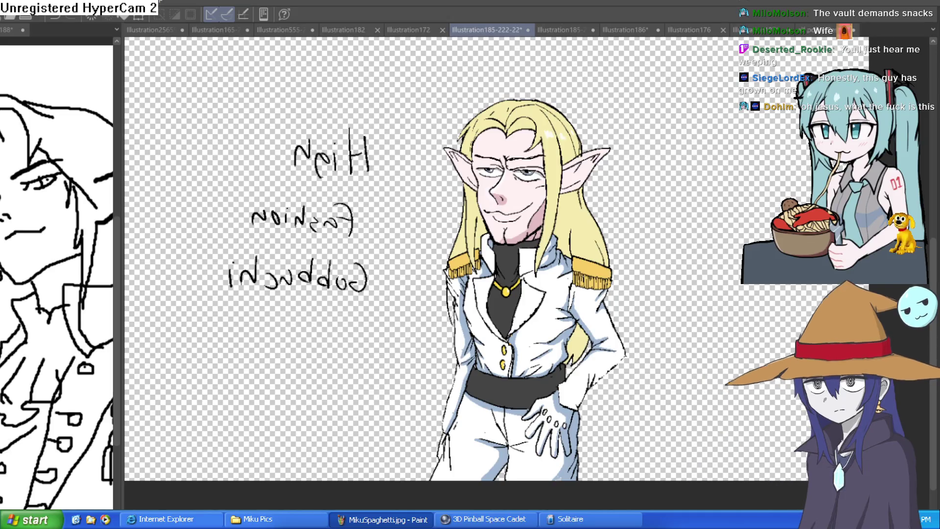
Step: Unflip the blond elf canvas and zoom in on his face
key(h)
click(607, 206)
click(607, 206)
click(674, 264)
scroll(663, 272, down, 5)
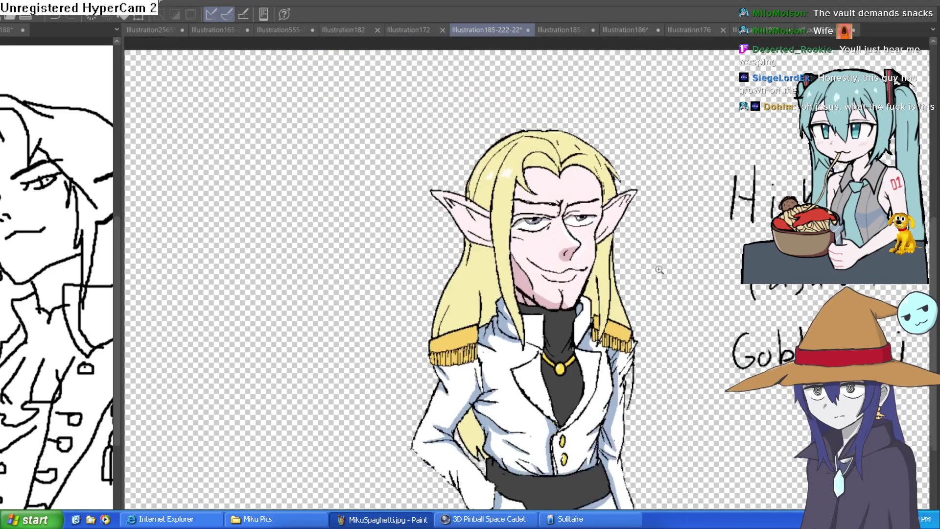
scroll(636, 311, down, 3)
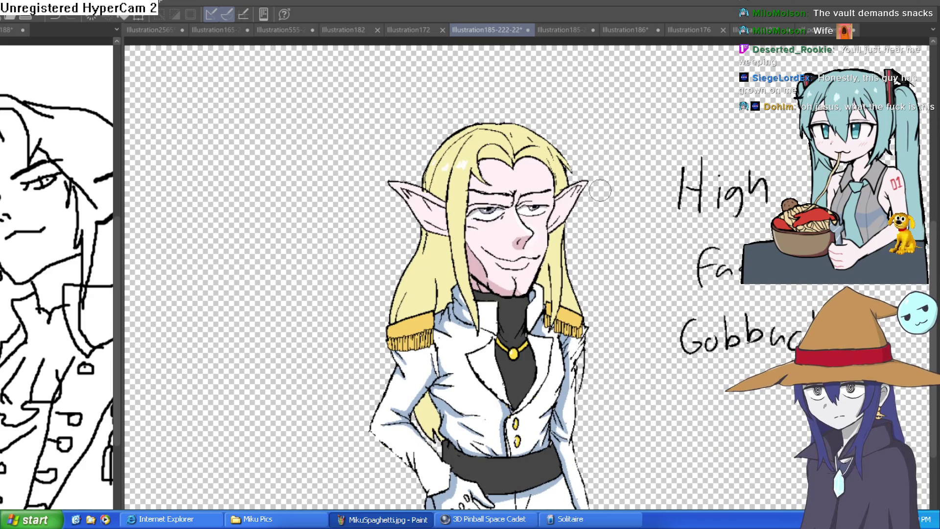
Step: Switch to the Illustration187 kimono elf line drawing and frame the figure
click(810, 29)
click(732, 30)
mouse_move(709, 123)
mouse_down()
mouse_move(684, 192)
mouse_move(715, 168)
mouse_move(723, 176)
mouse_up()
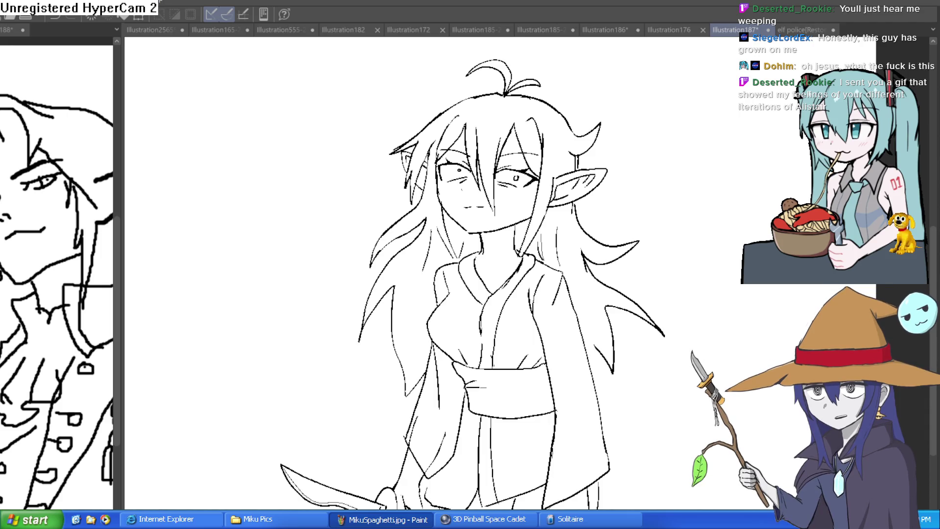
Step: Pan to the top of the canvas and flip the view horizontally to check proportions
scroll(525, 273, down, 1)
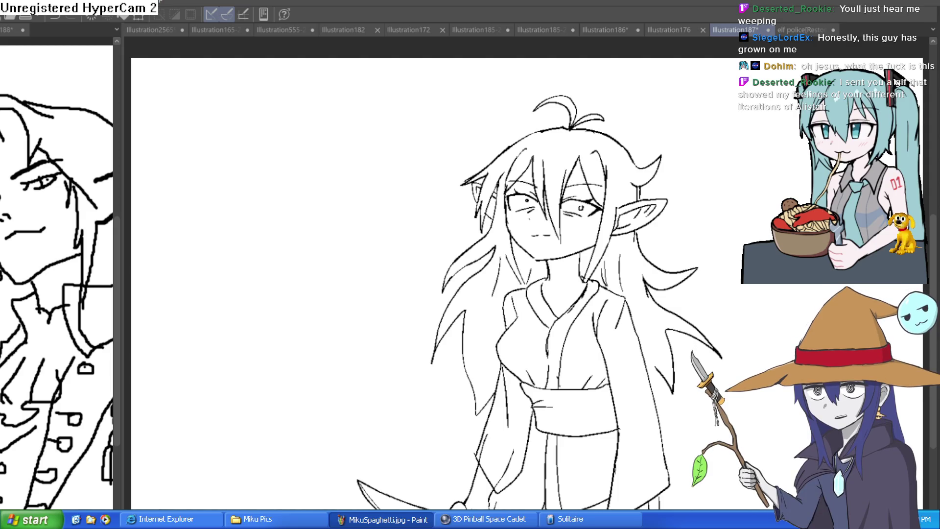
scroll(524, 284, down, 1)
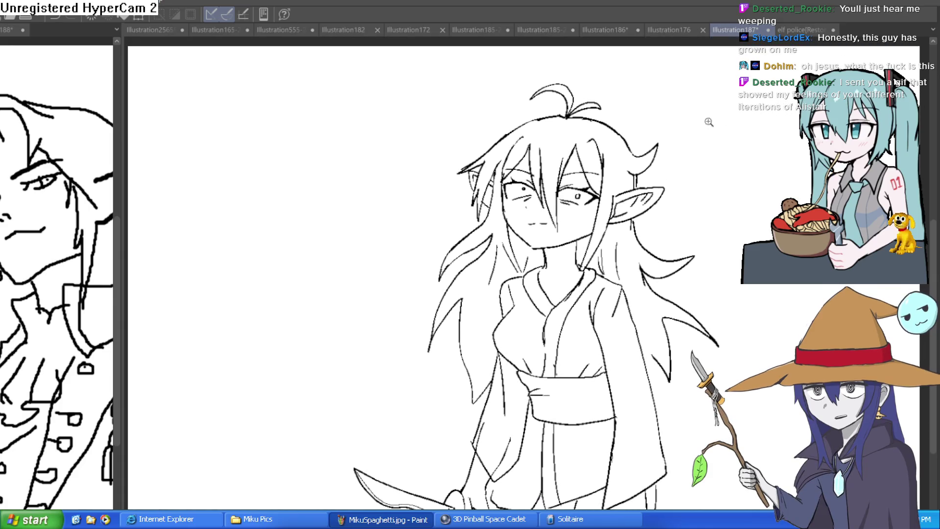
scroll(702, 126, up, 2)
drag(708, 147, 699, 139)
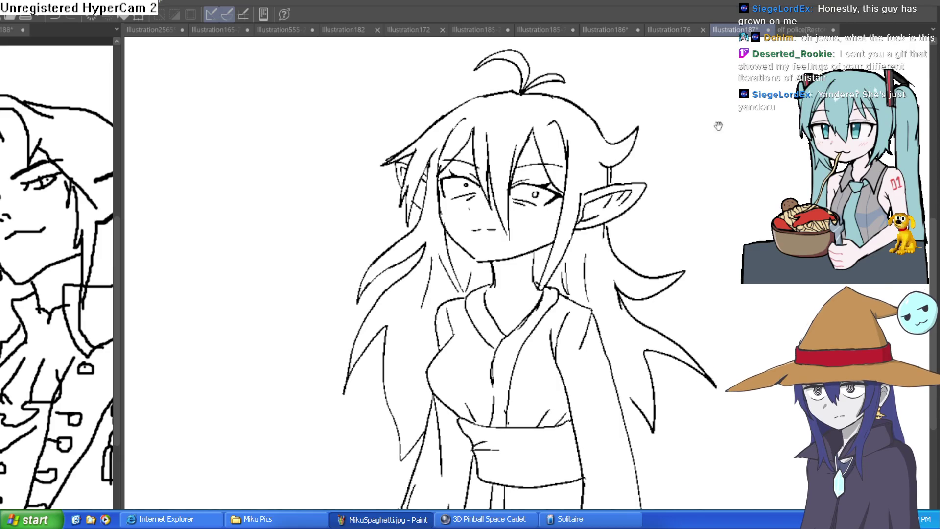
drag(693, 227, 699, 202)
scroll(699, 201, down, 2)
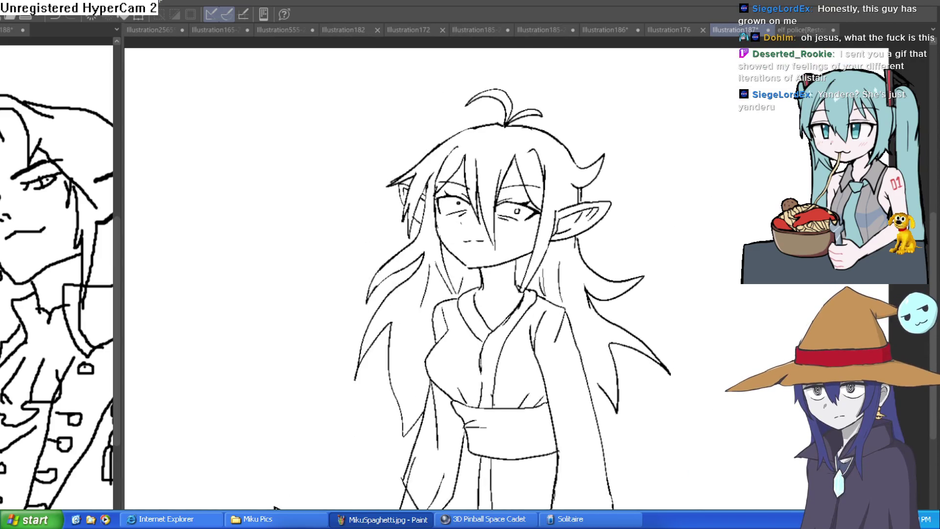
key(h)
key(h)
key(h)
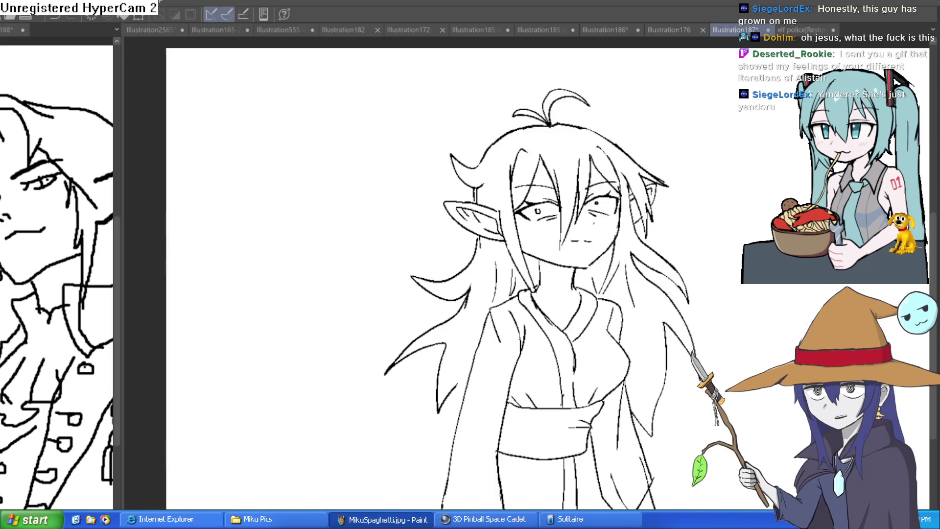
key(h)
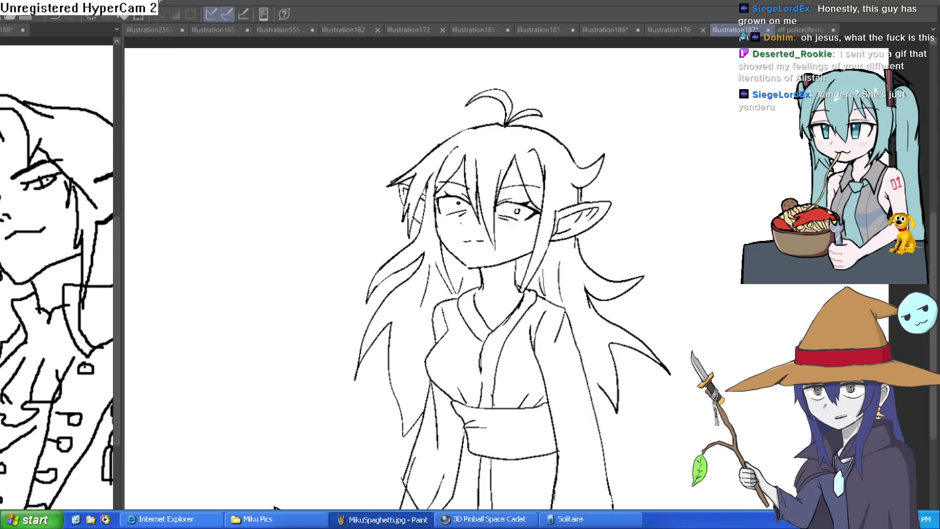
key(h)
key(h)
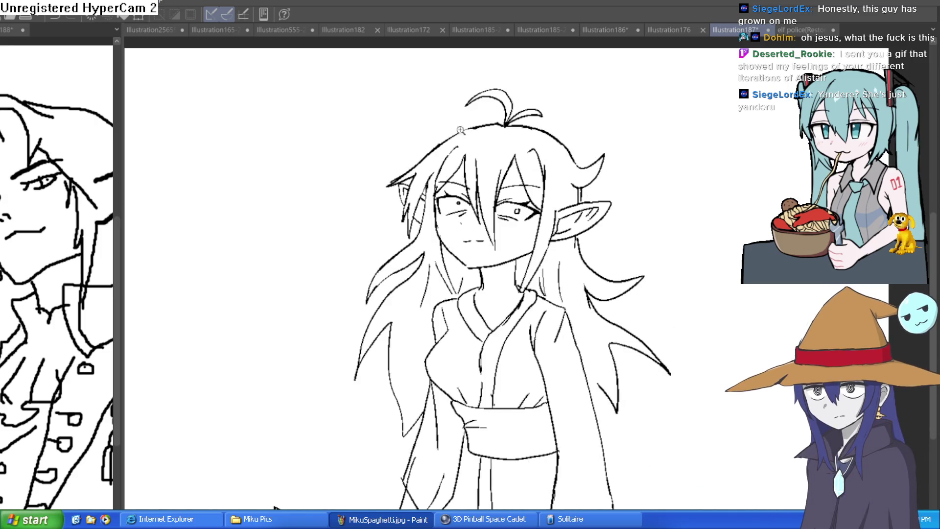
Step: Draw a loose hair strand on top of the elf's head, then zoom out to frame the figure
scroll(465, 128, up, 3)
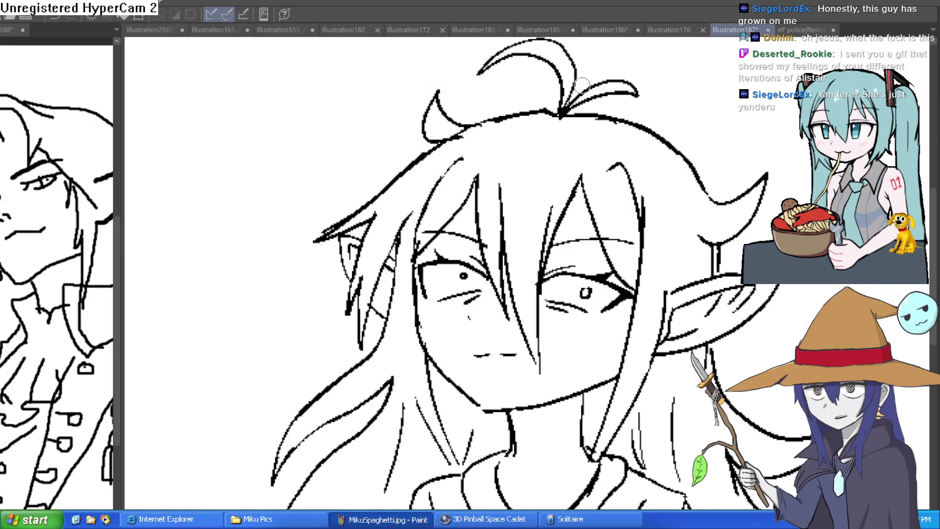
mouse_move(477, 125)
mouse_down()
mouse_move(360, 165)
mouse_move(470, 125)
mouse_move(455, 135)
mouse_up()
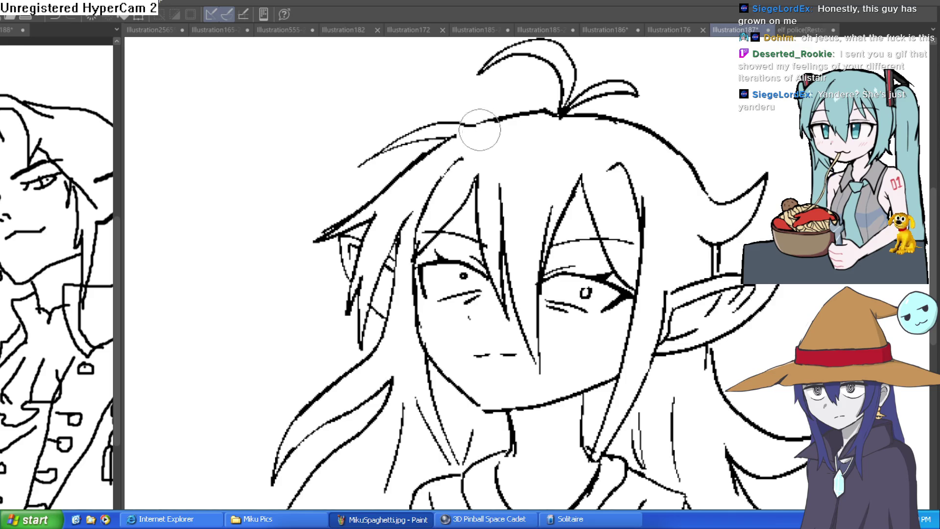
scroll(697, 153, down, 2)
mouse_move(735, 167)
mouse_down()
mouse_move(714, 168)
mouse_move(706, 198)
mouse_move(764, 168)
mouse_up()
mouse_move(708, 198)
mouse_down()
mouse_move(675, 214)
mouse_move(666, 161)
mouse_up()
click(670, 29)
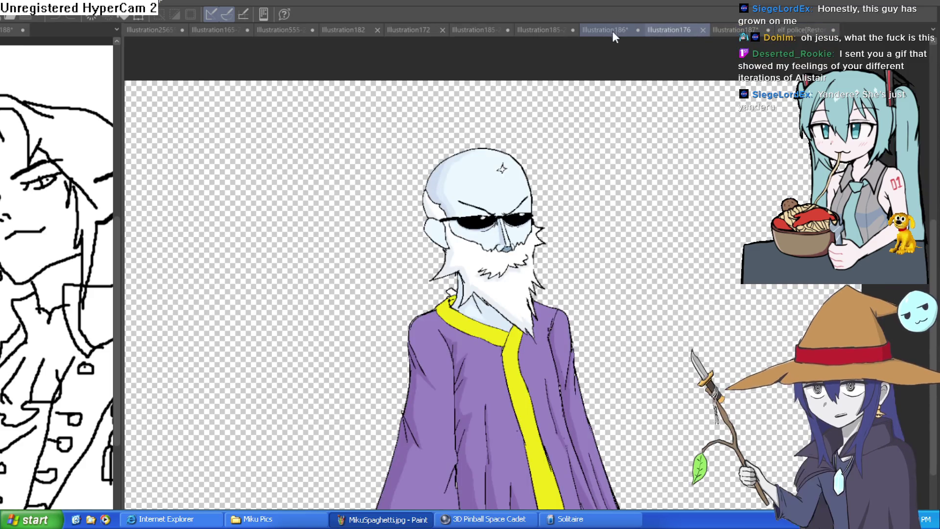
Step: Switch to Illustration185-222 and widen the left panel showing the nobleman sketch
click(612, 29)
click(553, 30)
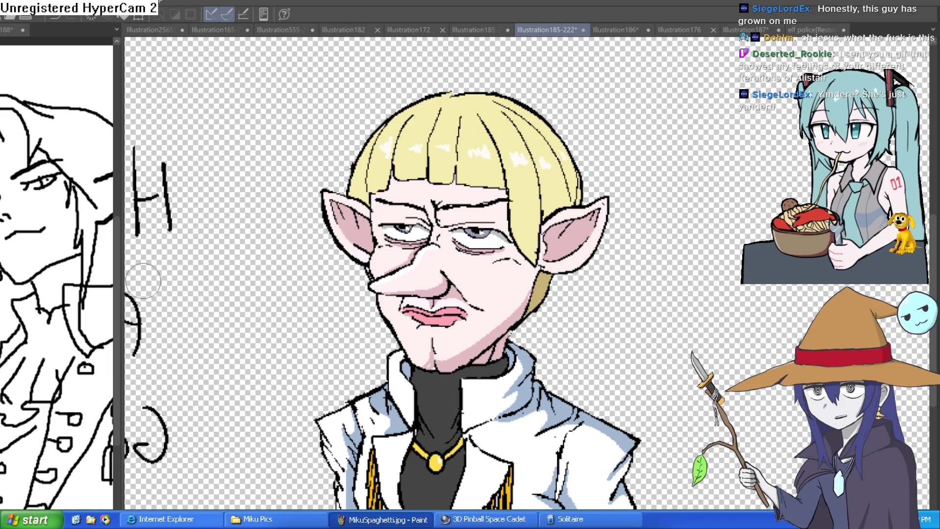
drag(122, 287, 337, 268)
click(231, 323)
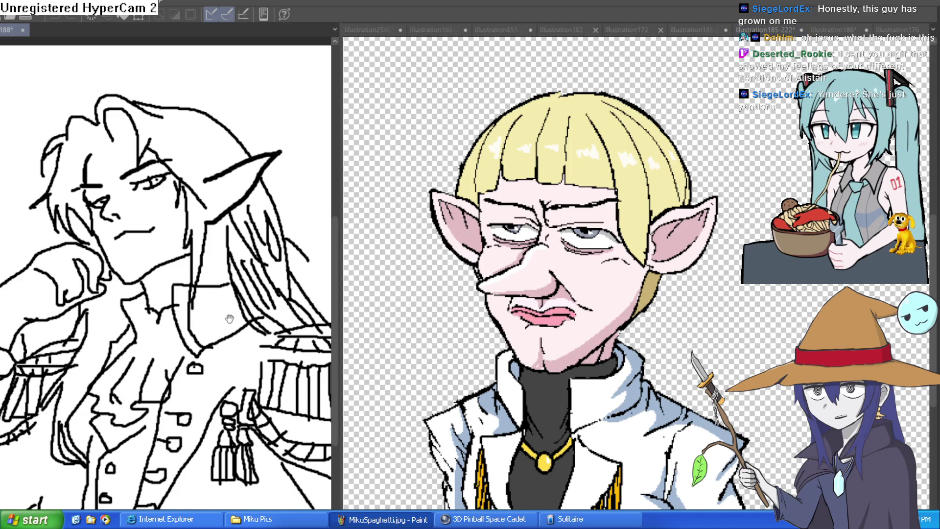
Step: Reposition both views and flip the blond elf portrait horizontally to check the drawing
mouse_move(228, 335)
mouse_down()
mouse_move(224, 309)
mouse_move(220, 330)
mouse_up()
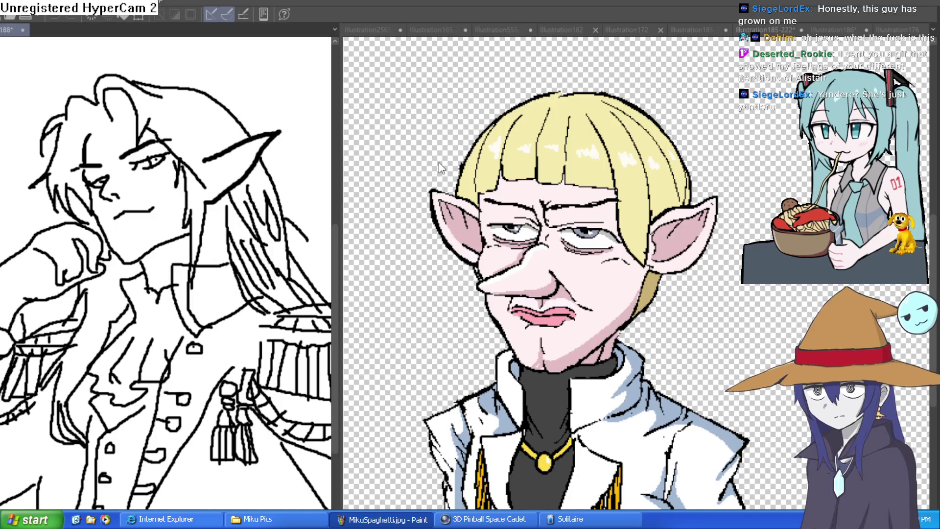
click(744, 119)
drag(745, 119, 759, 92)
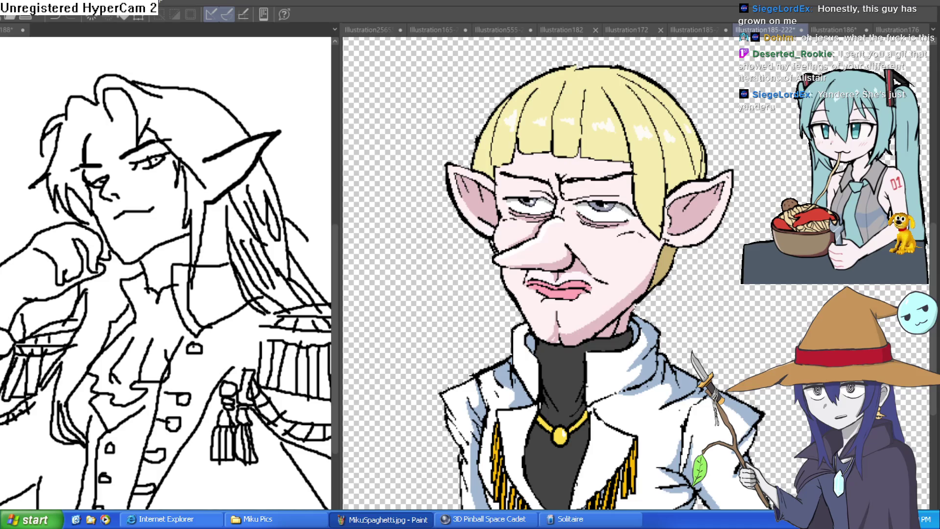
scroll(744, 240, down, 3)
scroll(744, 240, up, 1)
scroll(744, 240, down, 1)
scroll(744, 244, up, 1)
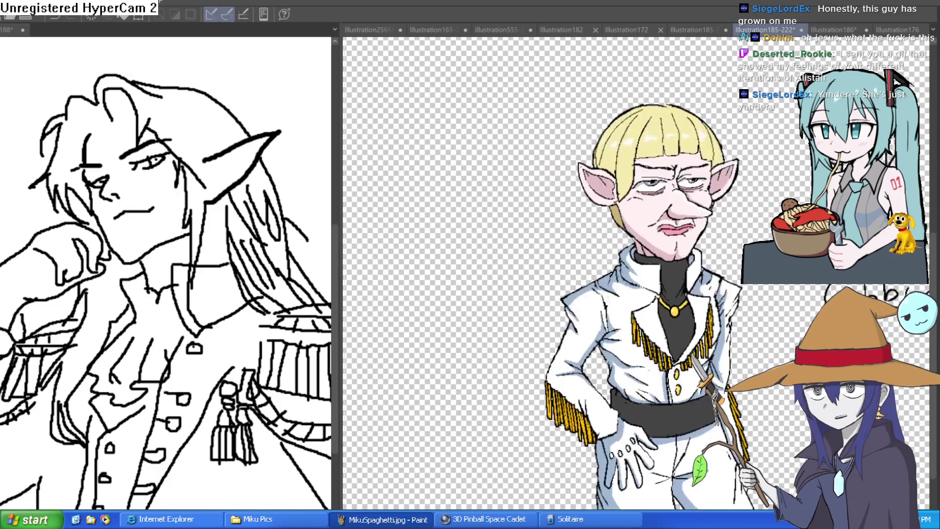
key(h)
scroll(561, 250, up, 3)
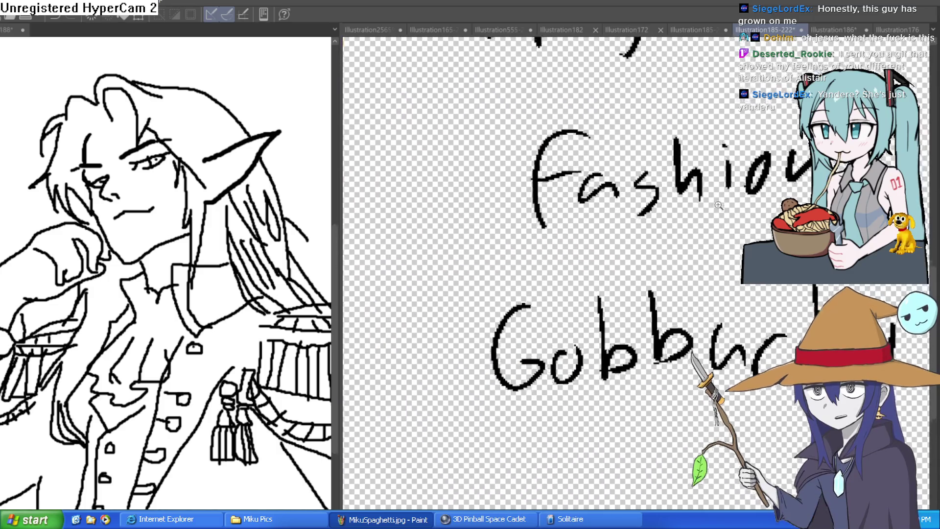
scroll(656, 212, down, 3)
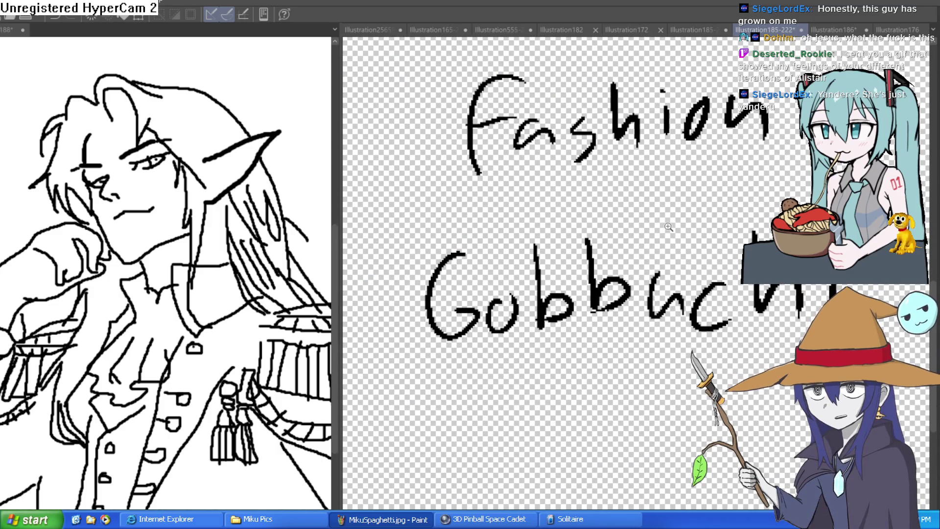
scroll(657, 212, down, 2)
scroll(373, 147, up, 3)
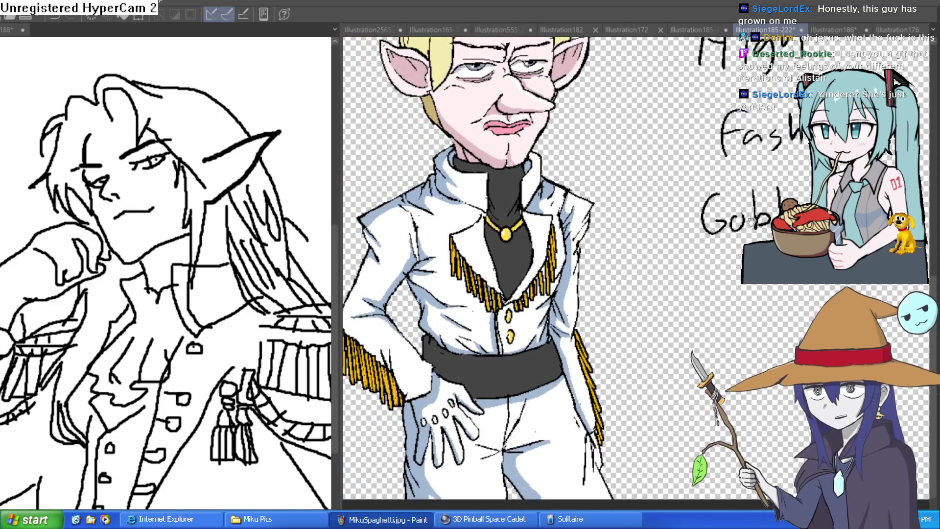
scroll(739, 196, down, 2)
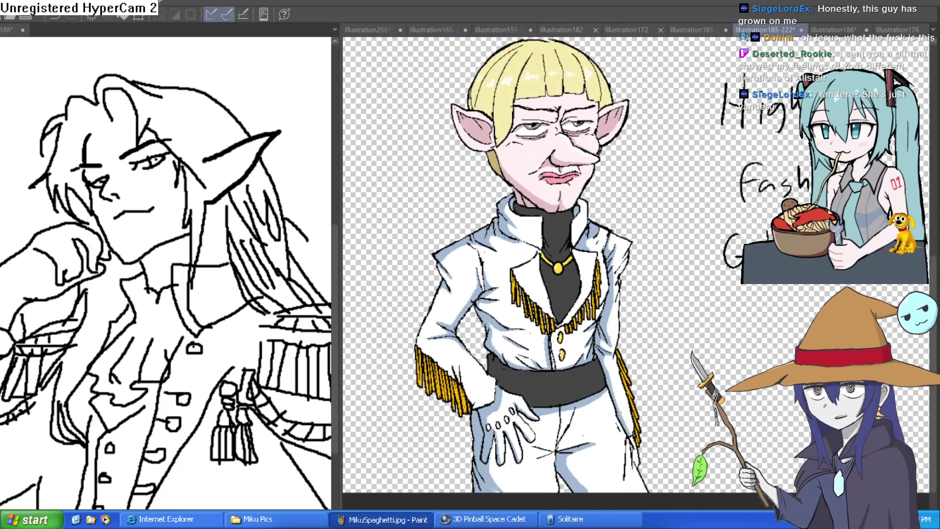
key(h)
key(h)
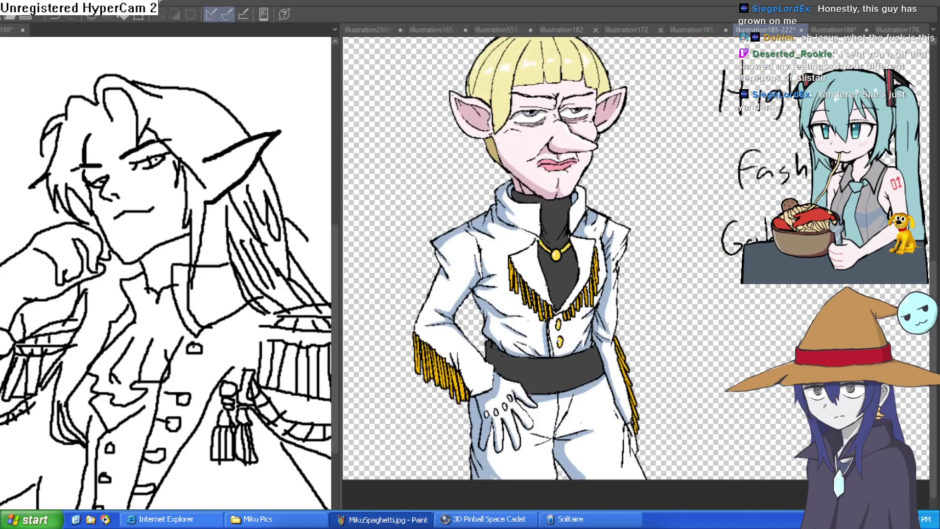
scroll(637, 269, up, 2)
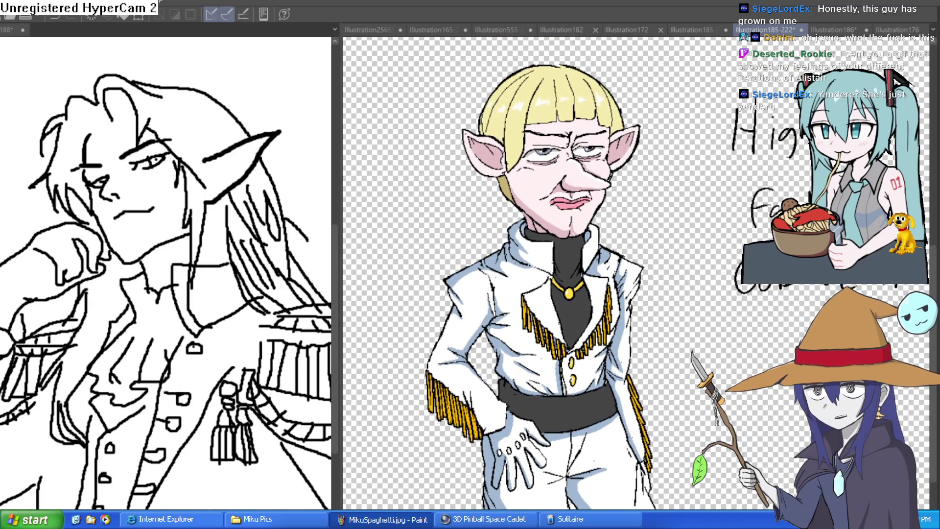
key(h)
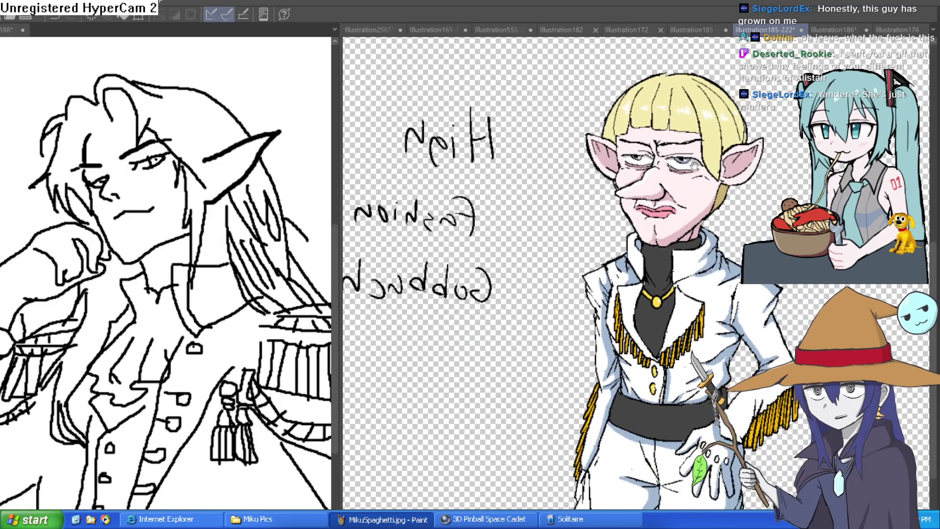
scroll(759, 124, up, 4)
scroll(758, 125, down, 2)
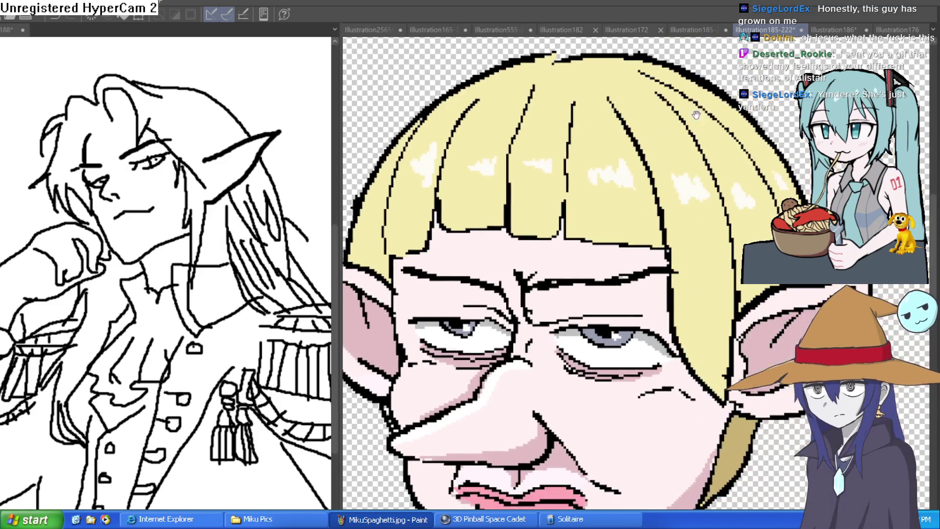
scroll(764, 120, down, 3)
scroll(766, 119, down, 2)
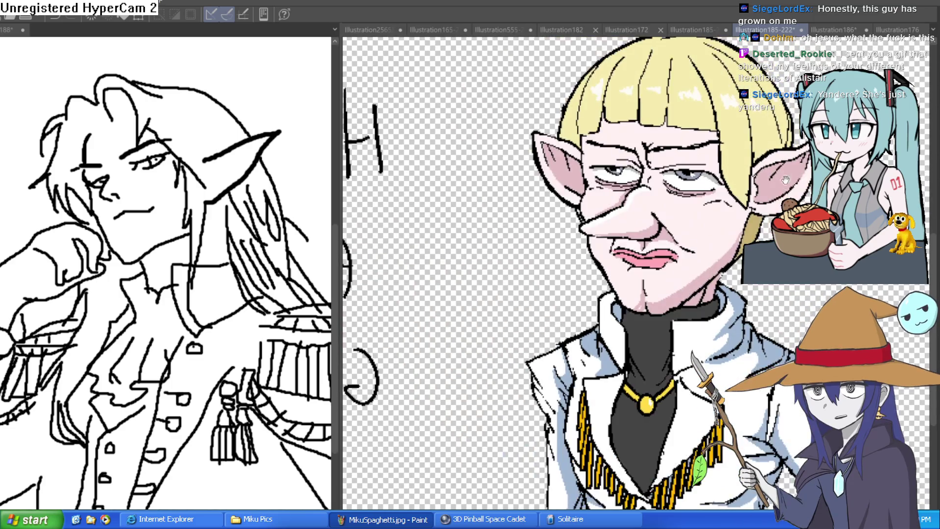
Step: Switch to the Illustration185-222-22 long-haired elf variant and zoom around to frame it
click(701, 32)
scroll(646, 237, up, 5)
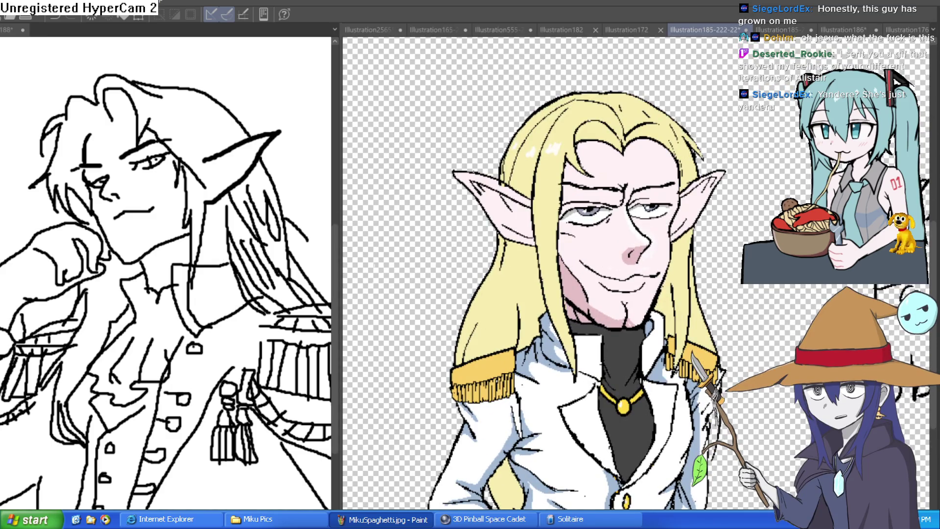
scroll(620, 300, left, 3)
scroll(762, 218, up, 1)
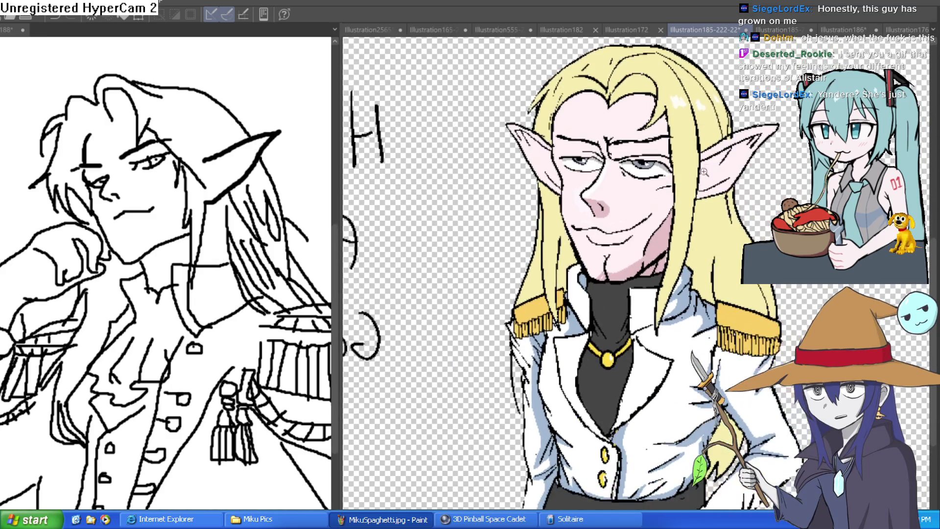
scroll(644, 238, up, 3)
scroll(643, 239, down, 4)
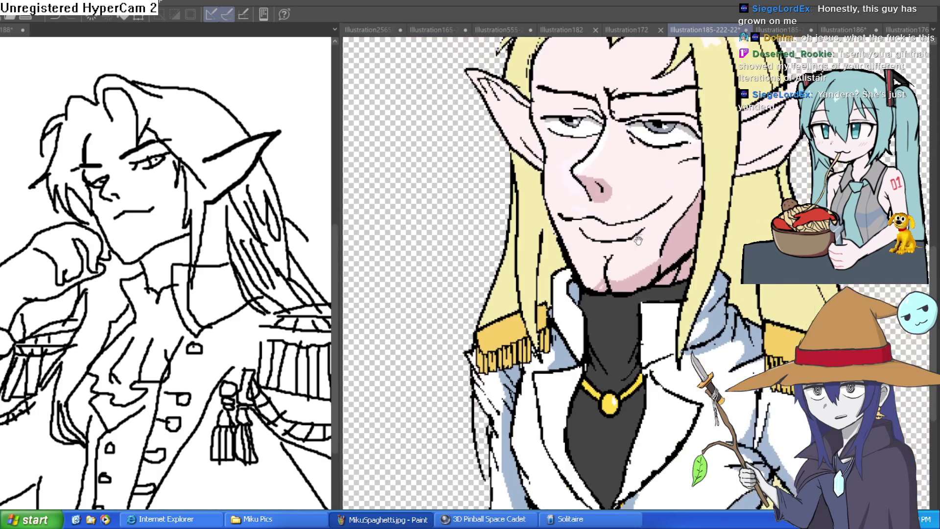
scroll(756, 237, up, 1)
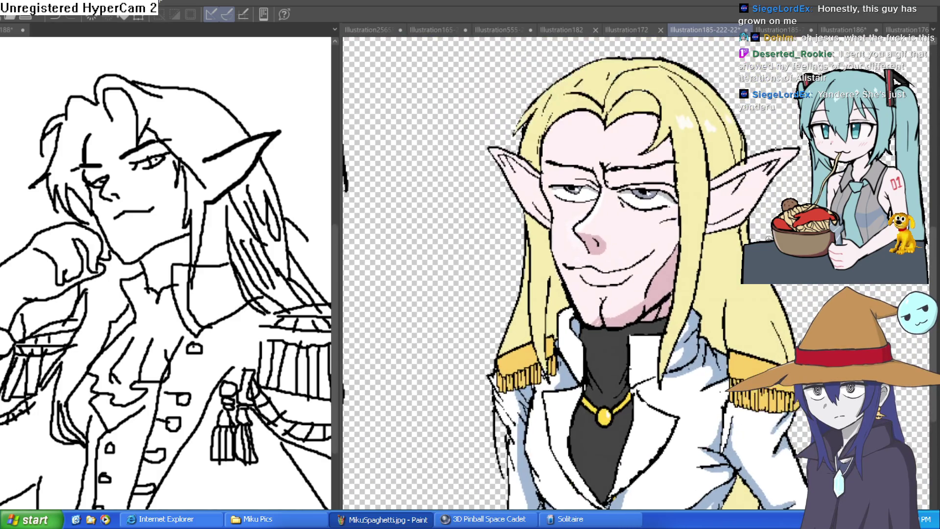
scroll(746, 221, up, 1)
scroll(745, 221, down, 1)
scroll(745, 221, down, 2)
scroll(745, 221, up, 1)
drag(746, 221, 729, 231)
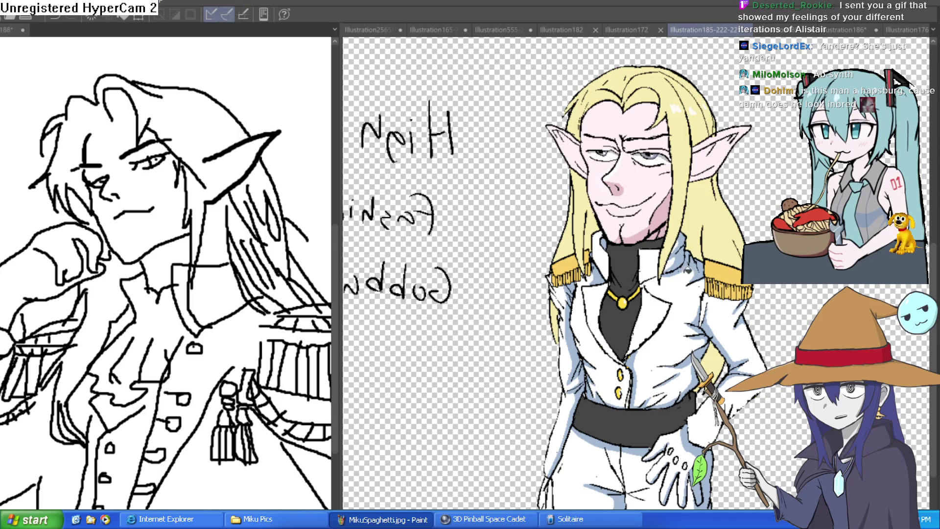
Step: Step through undo/redo hair versions, ending on swept-aside hair with a long strand across the face
drag(801, 440, 774, 453)
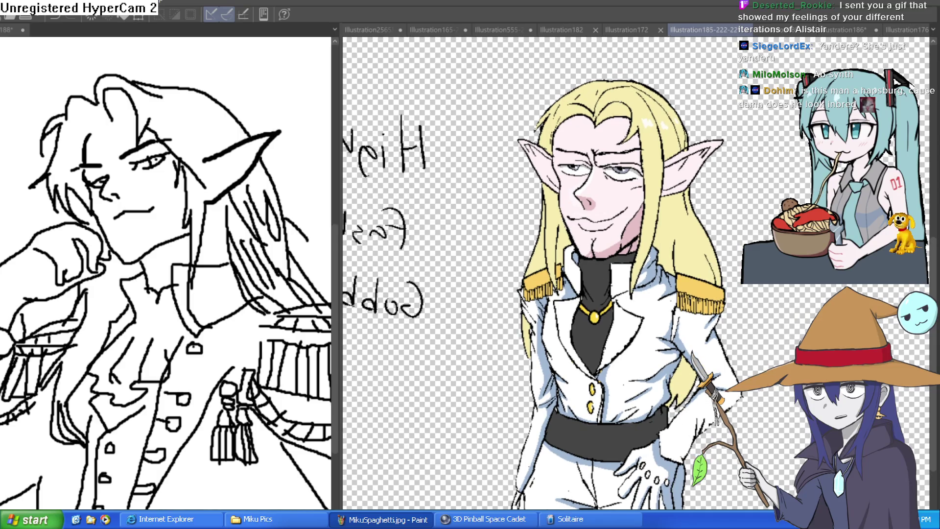
key(ctrl+z)
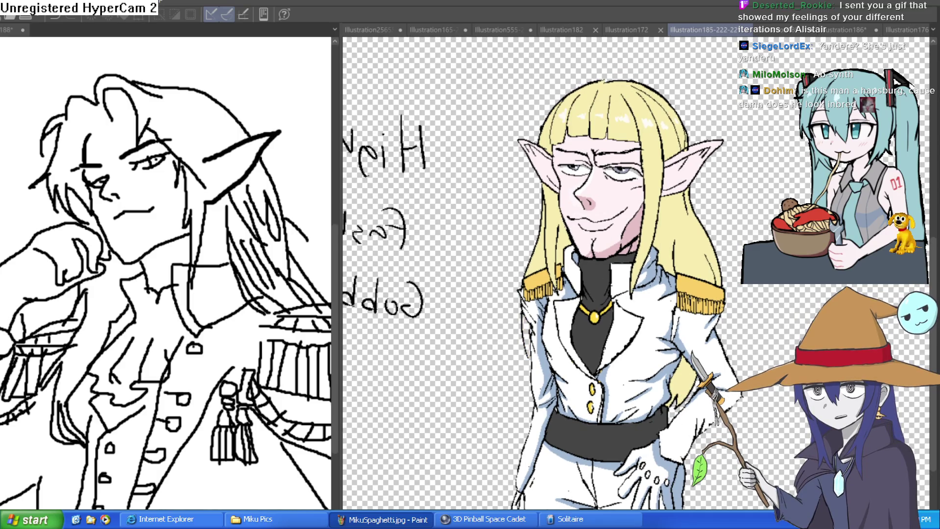
key(ctrl+y)
key(ctrl+z)
key(ctrl+y)
key(ctrl+z)
key(ctrl+y)
scroll(651, 198, up, 1)
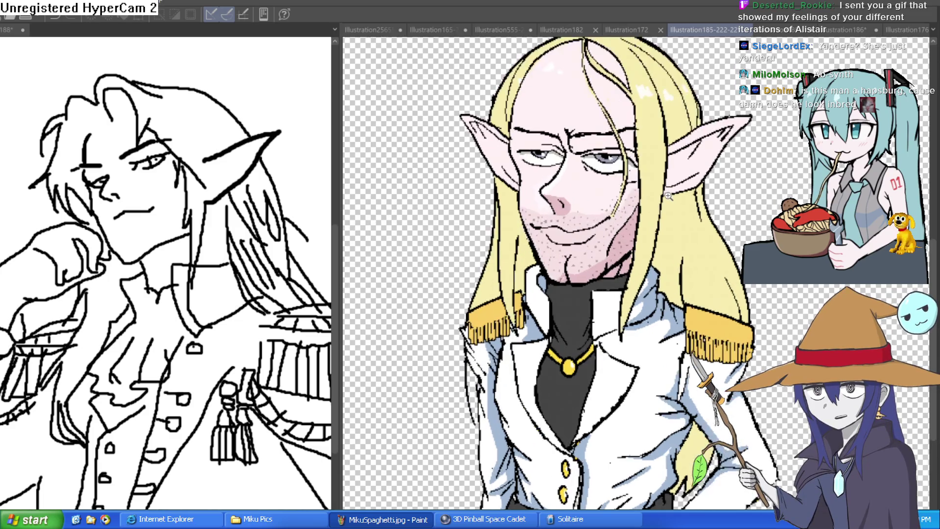
Step: Mirror the canvas view horizontally and frame the elf's whole upper body
scroll(659, 266, up, 1)
drag(660, 265, 648, 312)
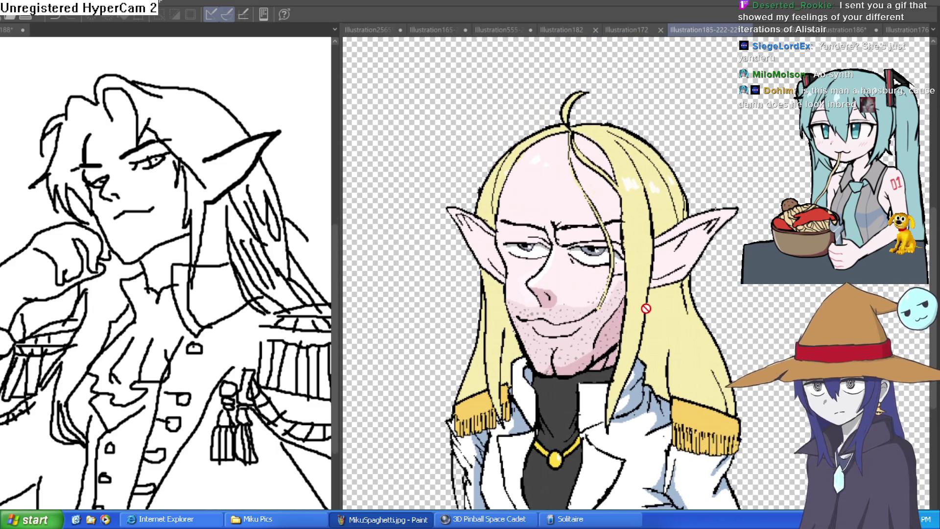
scroll(646, 311, down, 2)
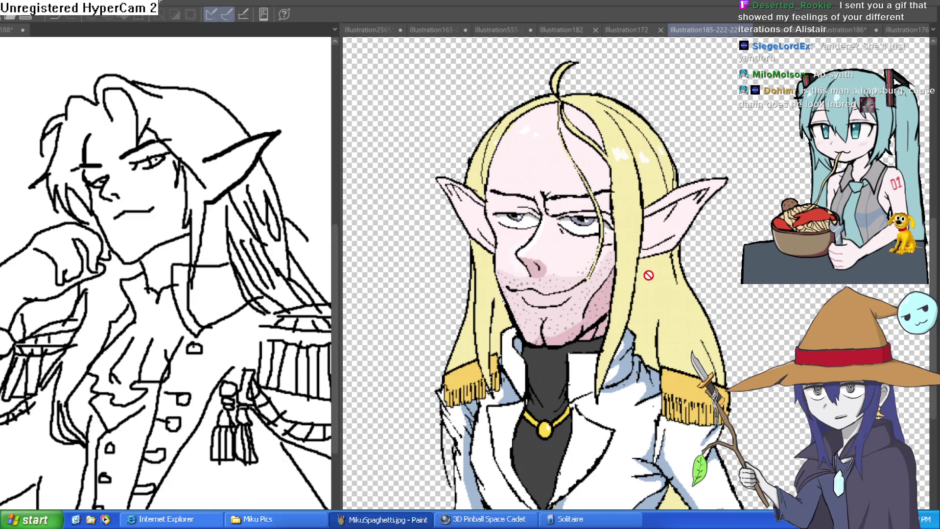
scroll(666, 301, up, 3)
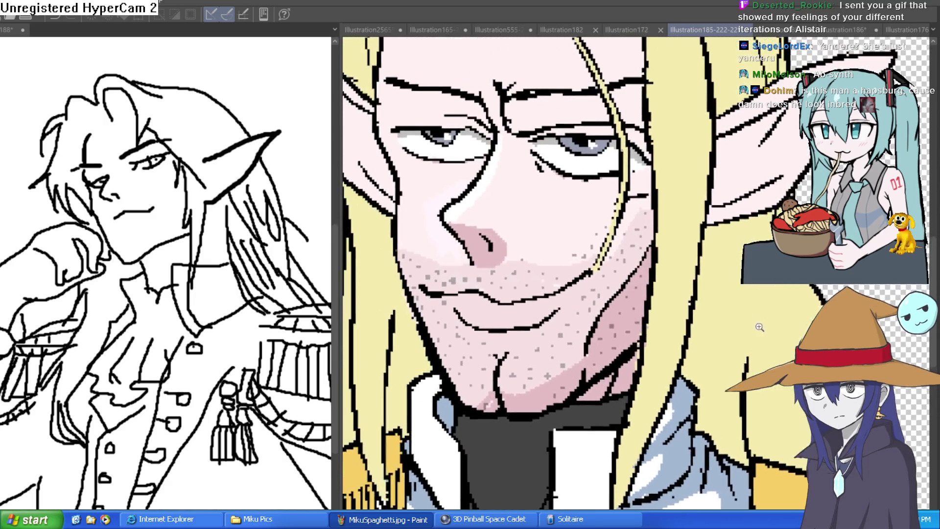
scroll(761, 327, down, 5)
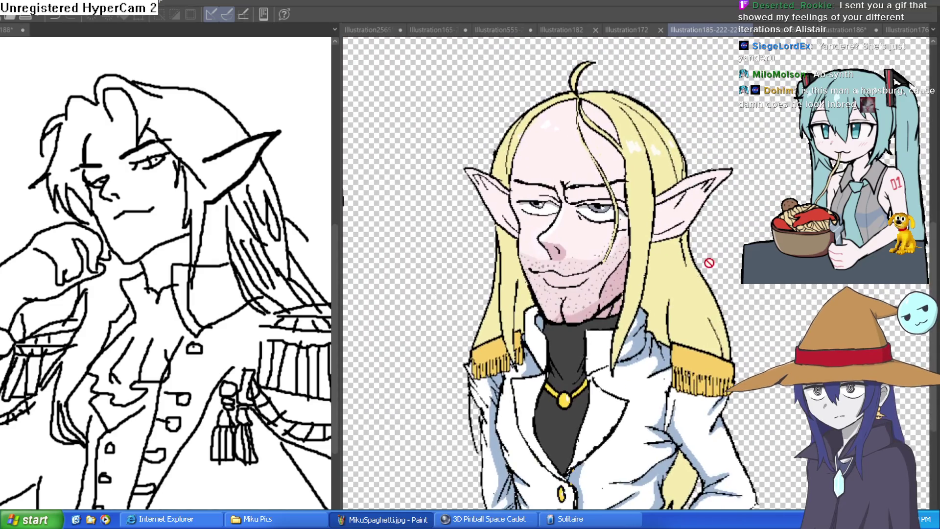
key(h)
drag(741, 286, 648, 239)
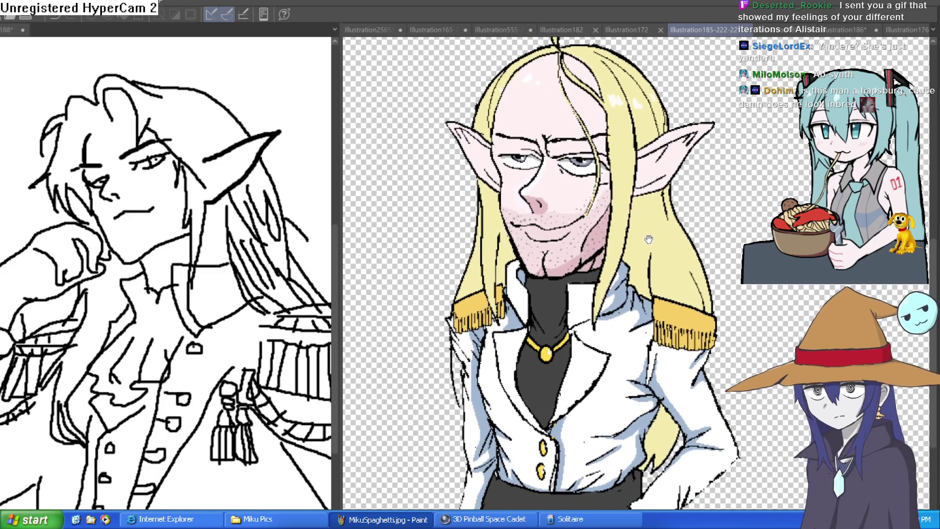
scroll(651, 245, down, 2)
drag(627, 274, 620, 259)
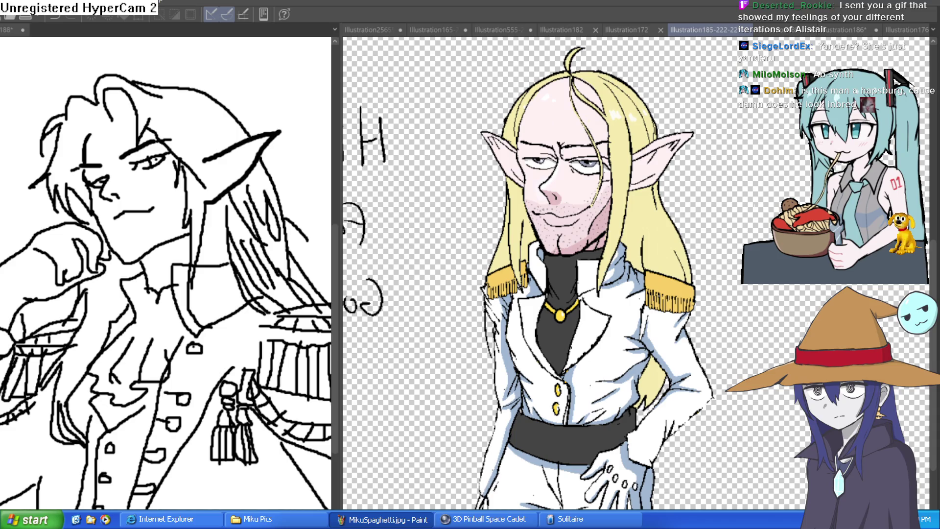
Step: Compare earlier undo states with Ctrl+Z/Ctrl+Y, keeping the latest swept-back hair version
key(ctrl+z)
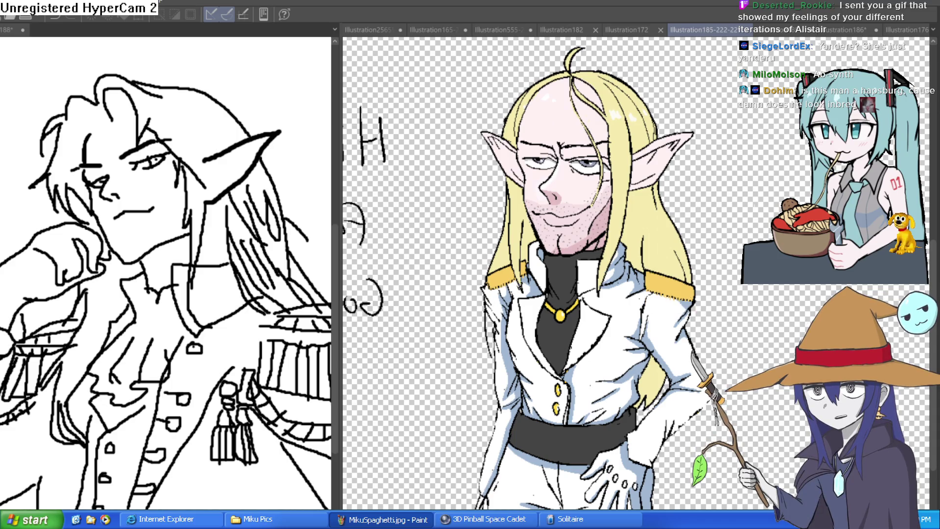
key(ctrl+y)
key(ctrl+z)
key(ctrl+y)
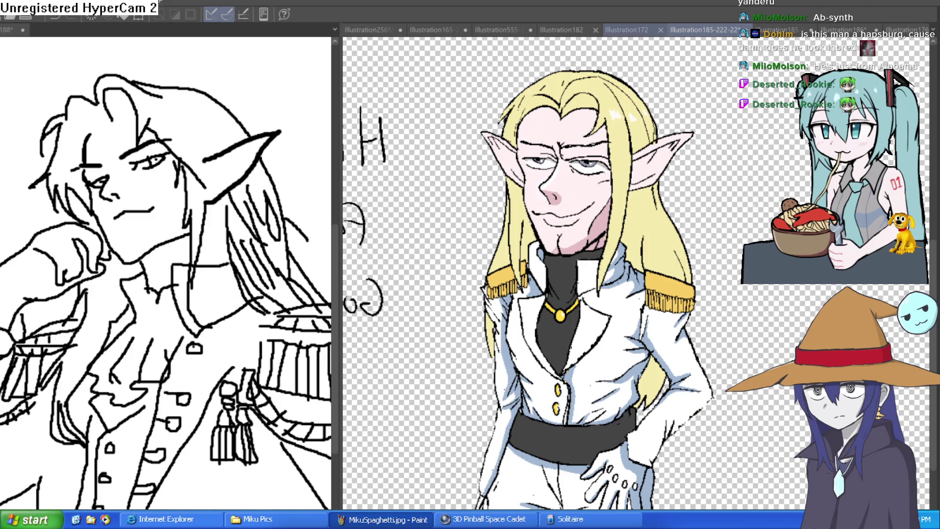
Step: Switch to the Illustration172 document with the elf pencil sketch
click(627, 30)
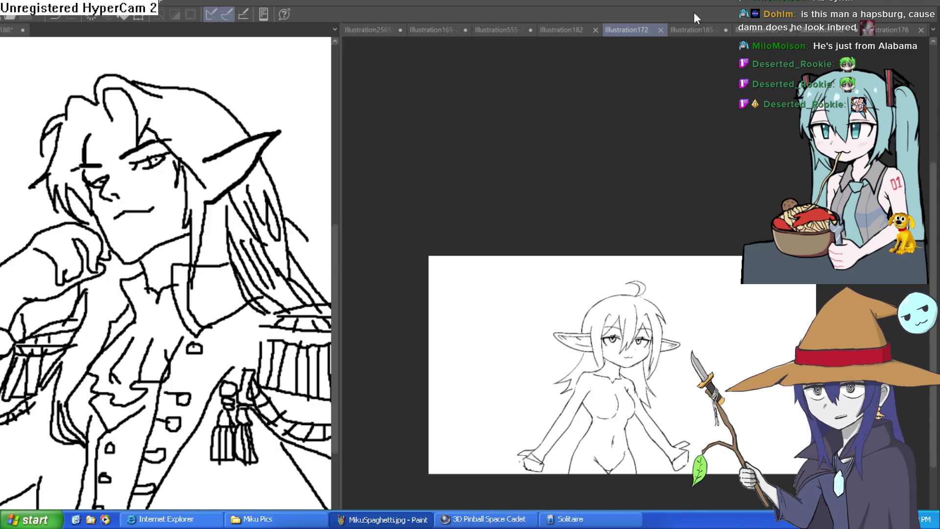
Step: Go back to the Illustration185 elf nobleman and zoom out to show him down to his belt
click(694, 29)
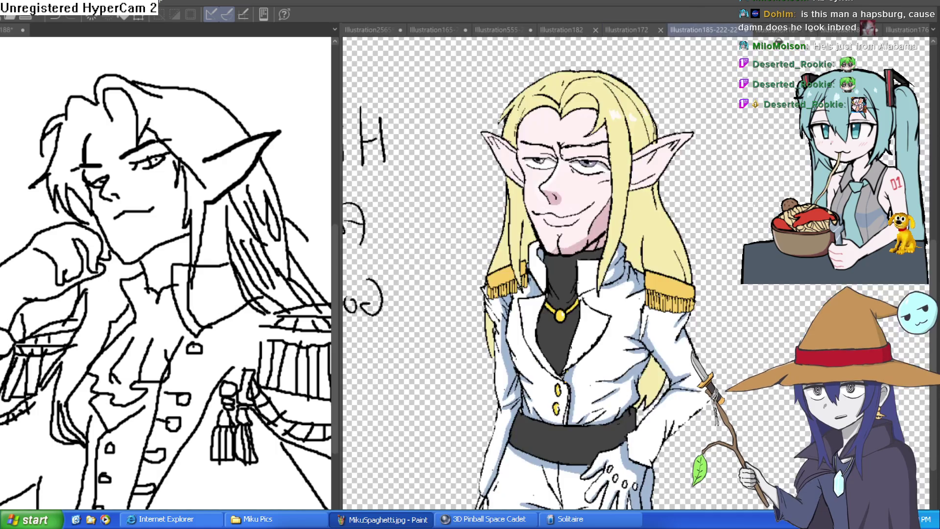
scroll(598, 158, up, 4)
scroll(772, 130, down, 3)
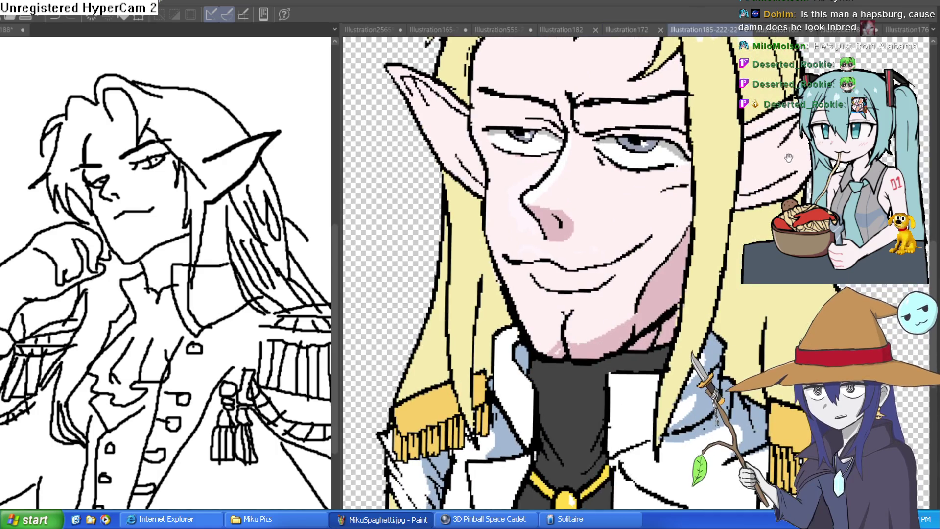
scroll(753, 109, down, 5)
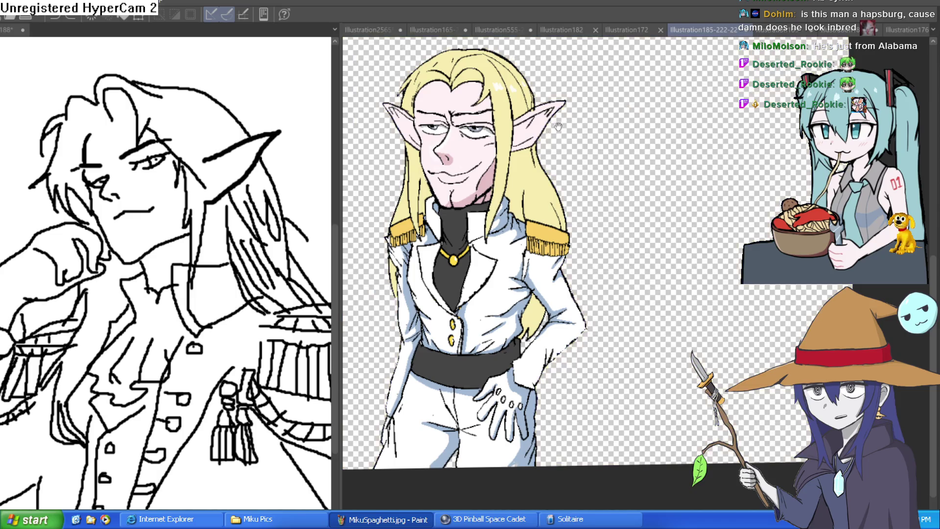
drag(458, 210, 541, 198)
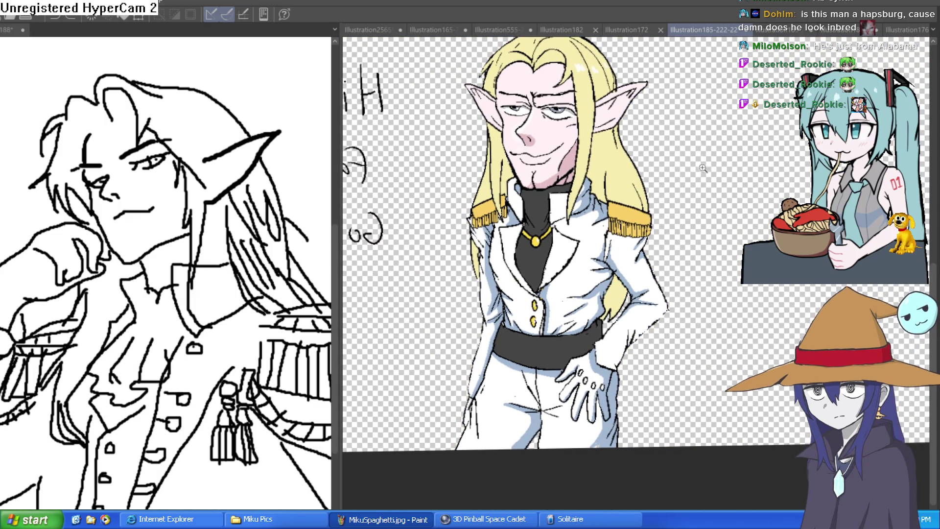
drag(690, 164, 673, 217)
click(568, 221)
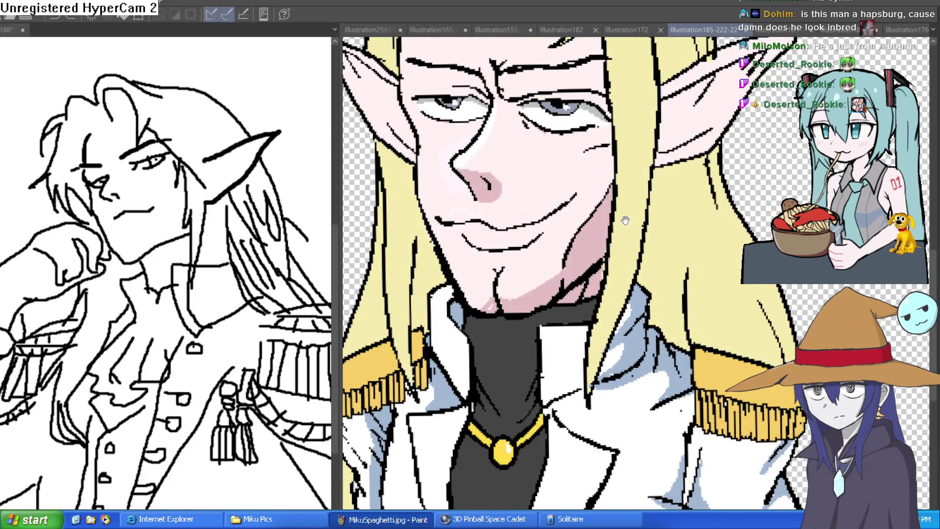
scroll(626, 221, down, 4)
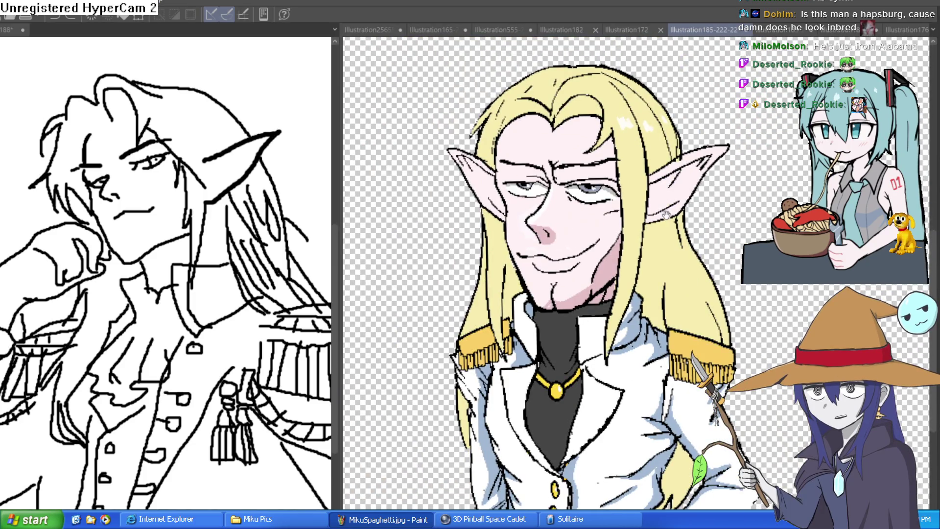
scroll(668, 221, down, 2)
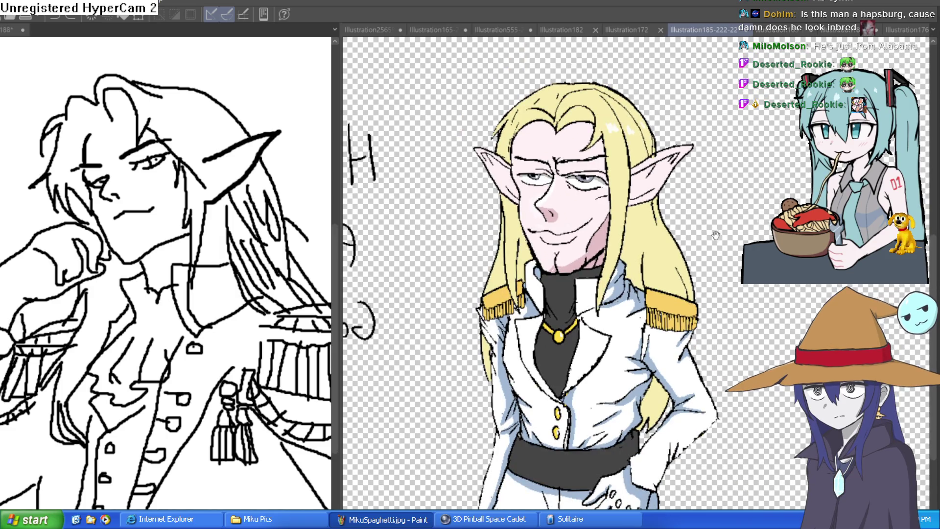
scroll(758, 152, down, 1)
key(ctrl+Tab)
scroll(702, 86, down, 1)
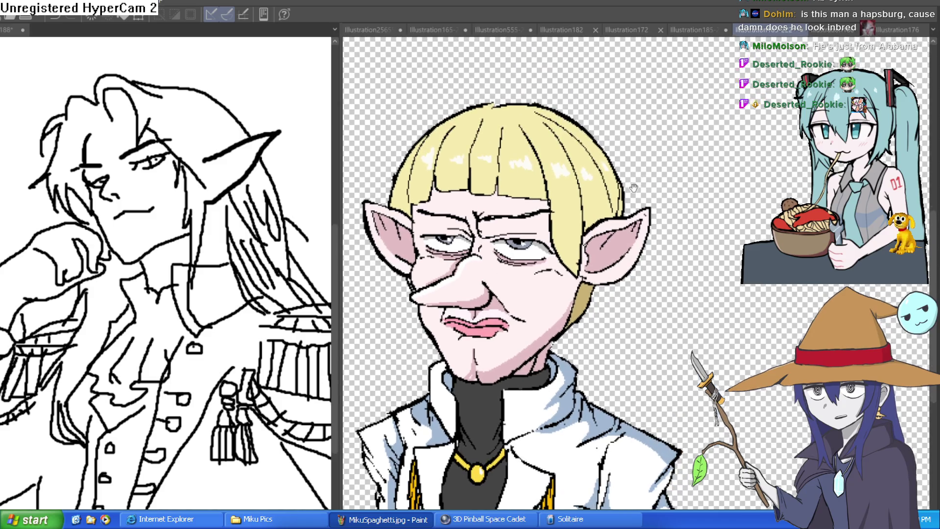
drag(689, 122, 647, 174)
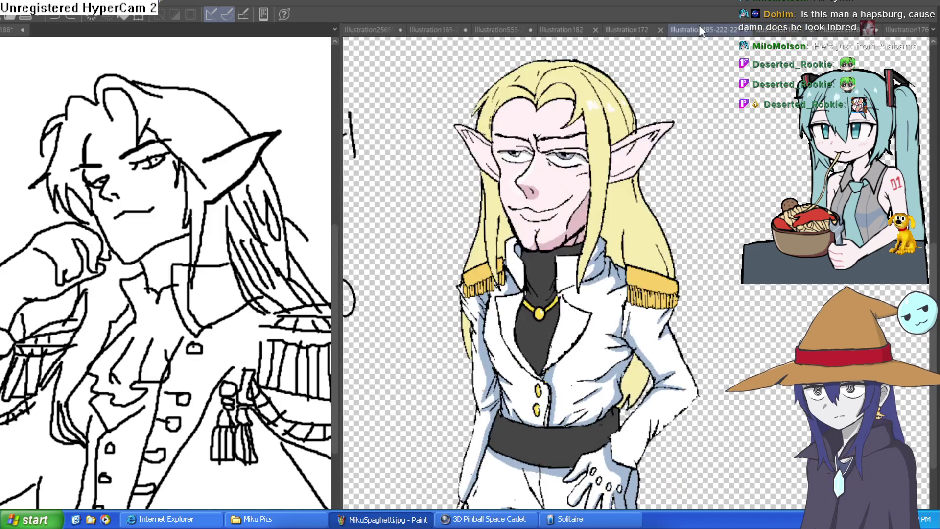
click(696, 30)
click(780, 30)
drag(756, 235, 693, 161)
scroll(693, 160, down, 2)
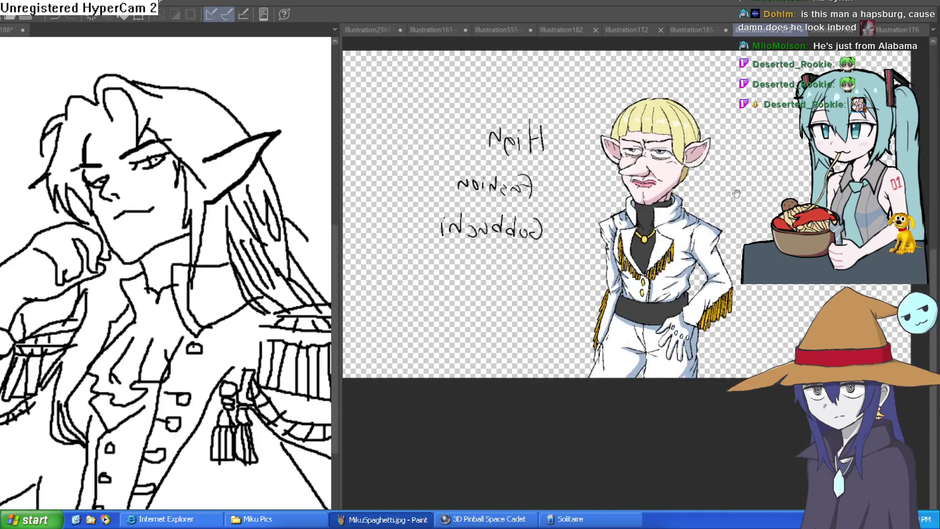
click(701, 30)
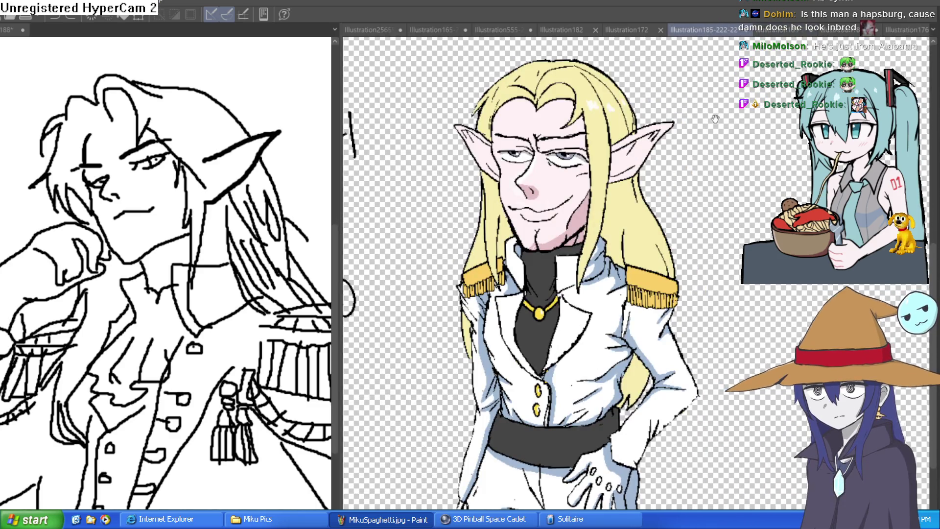
scroll(760, 119, up, 2)
scroll(759, 119, down, 2)
click(780, 30)
click(701, 31)
click(781, 30)
drag(691, 105, 694, 167)
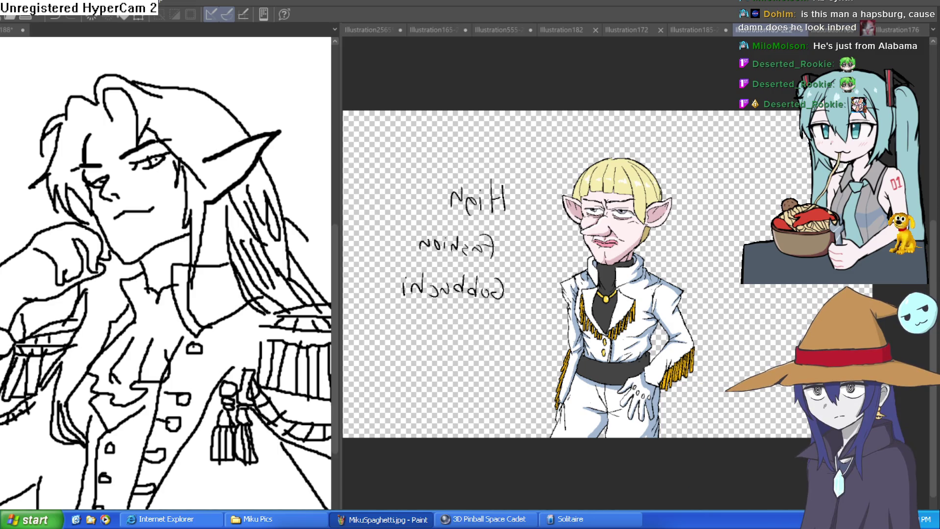
click(692, 25)
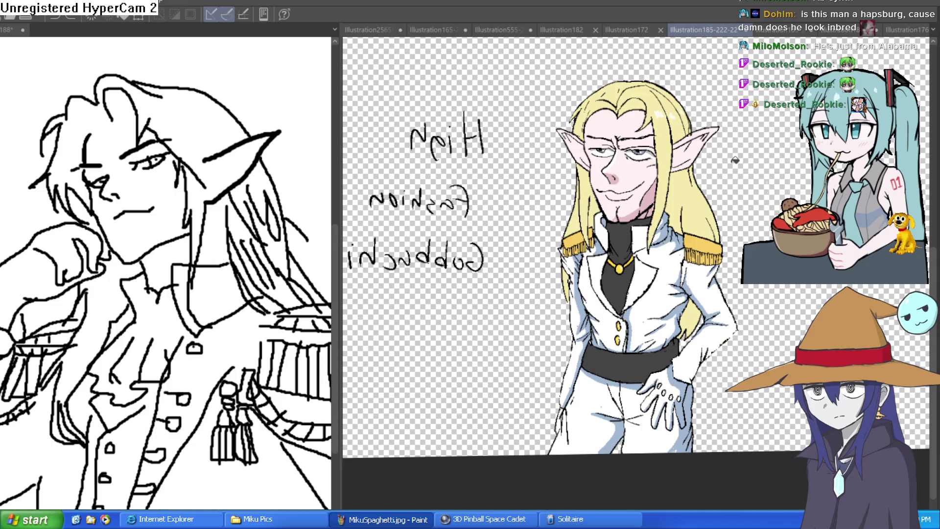
drag(762, 175, 741, 197)
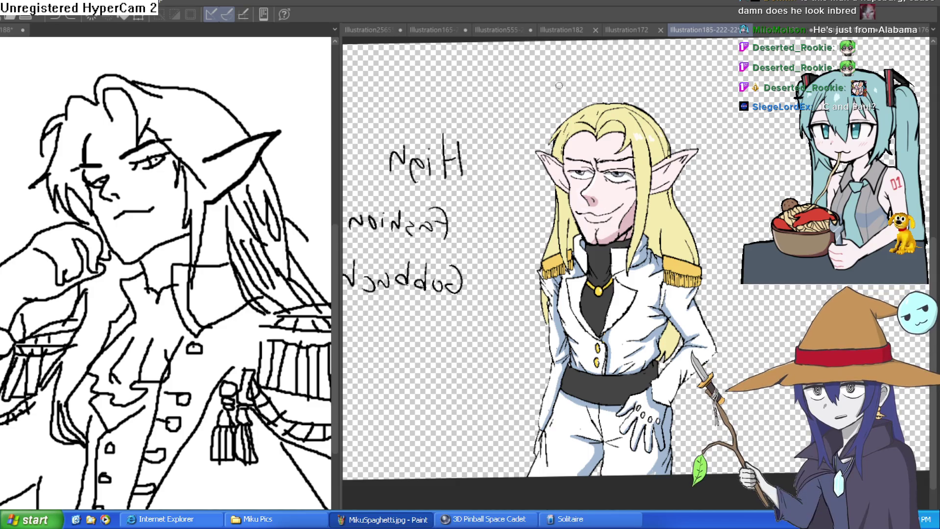
Step: Handwrite 'JC Alistar' with an arrow above the long-haired elf, then switch to the bowl-cut version
mouse_move(562, 91)
mouse_down()
mouse_move(572, 62)
mouse_move(580, 93)
mouse_up()
mouse_move(566, 78)
mouse_down()
mouse_move(579, 77)
mouse_move(589, 92)
mouse_up()
drag(599, 82, 615, 92)
mouse_move(635, 63)
mouse_down()
mouse_move(629, 78)
mouse_move(689, 71)
mouse_up()
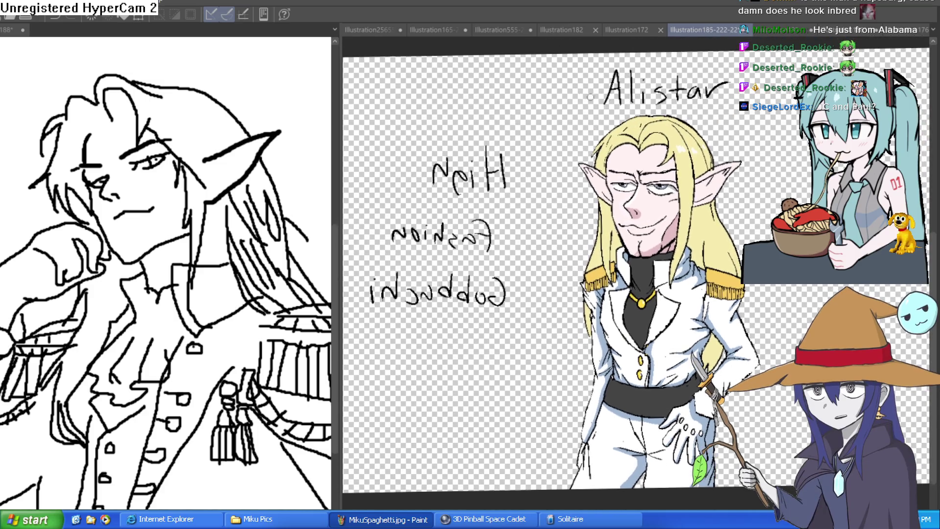
mouse_move(537, 74)
mouse_down()
mouse_move(543, 104)
mouse_move(525, 108)
mouse_up()
mouse_move(570, 78)
mouse_down()
mouse_move(558, 96)
mouse_move(574, 105)
mouse_up()
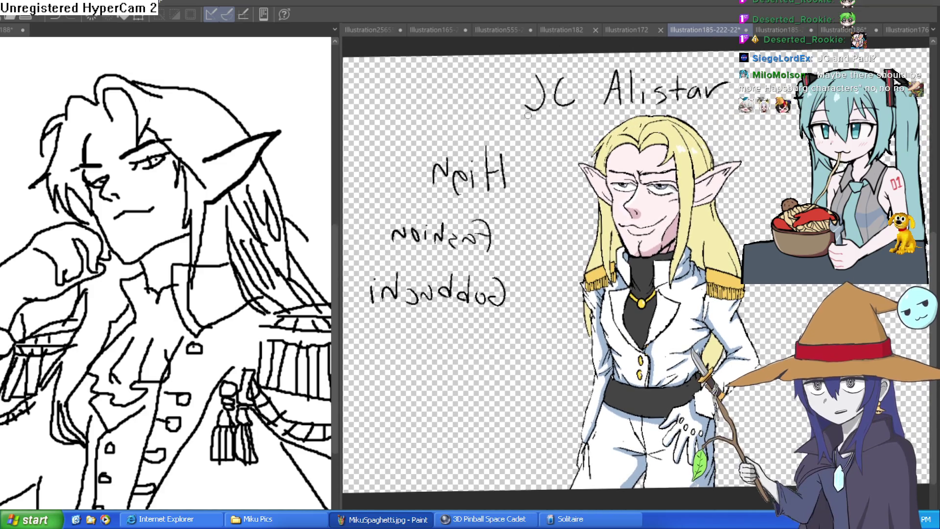
mouse_move(735, 129)
mouse_down()
mouse_move(656, 140)
mouse_move(641, 158)
mouse_move(655, 153)
mouse_up()
key(ctrl+Tab)
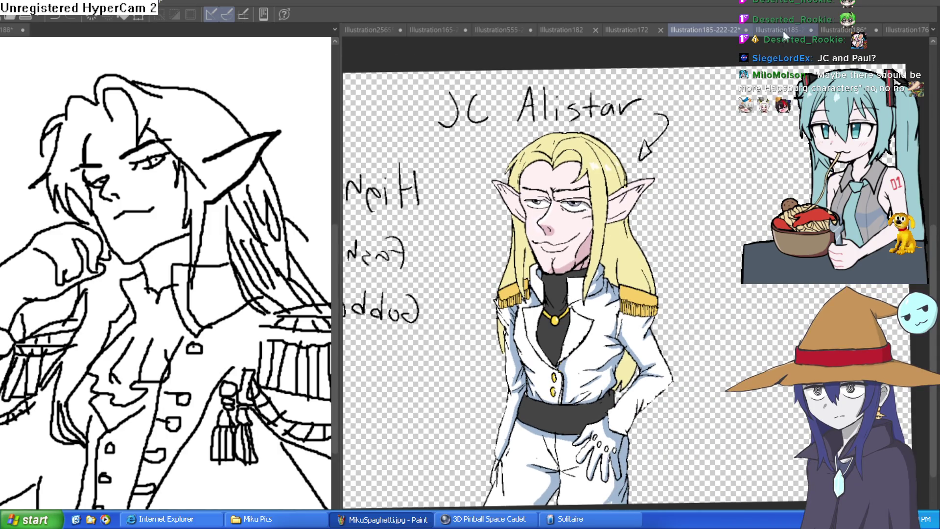
scroll(590, 140, up, 2)
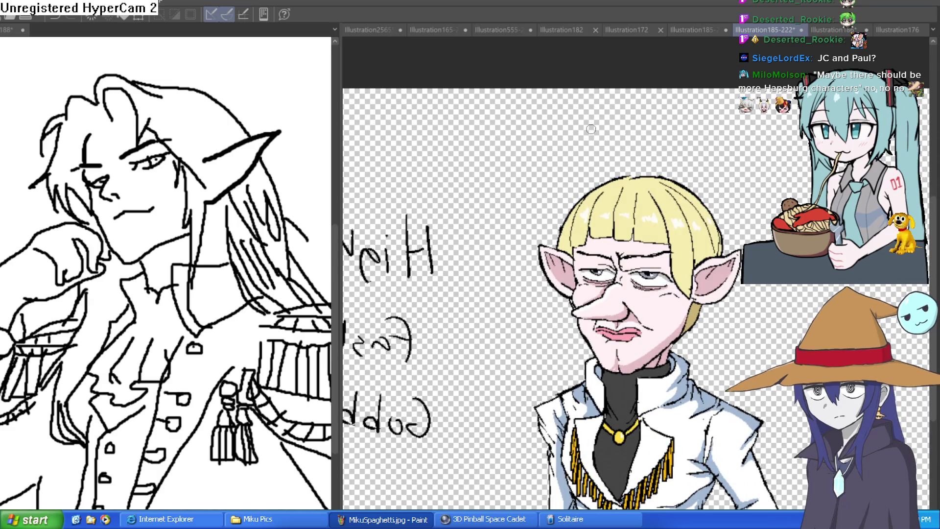
Step: Write 'Paul' above the bowl-cut elf's head and go back to the JC Alistar drawing
mouse_move(592, 120)
mouse_down()
mouse_move(590, 151)
mouse_move(593, 138)
mouse_move(629, 149)
mouse_move(655, 137)
mouse_move(667, 149)
mouse_up()
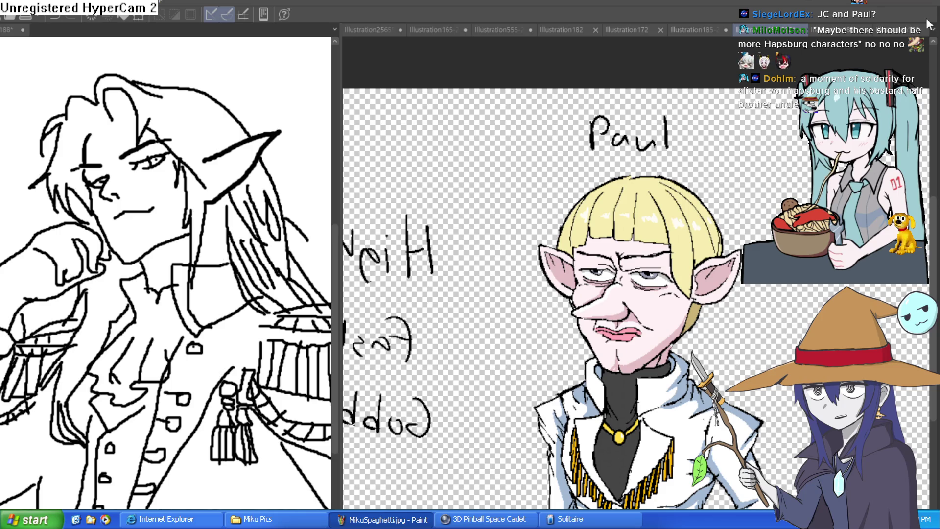
click(699, 25)
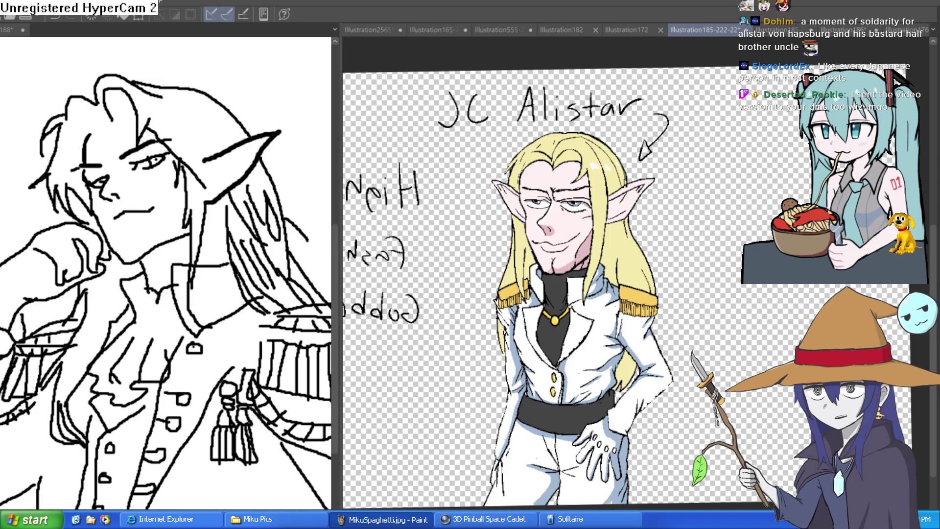
Step: Switch to the blank Illustration187 canvas, widen its pane, and draw a first curved stroke
scroll(719, 211, down, 3)
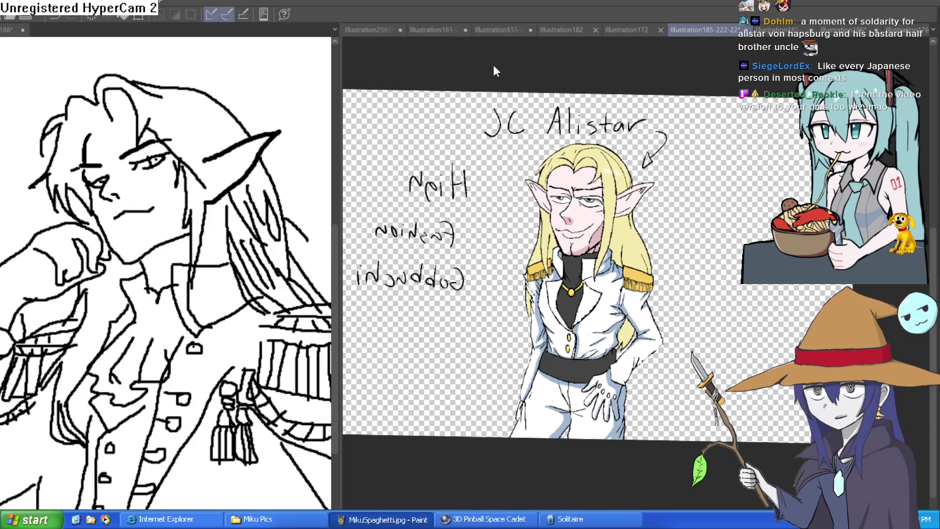
key(ctrl+Tab)
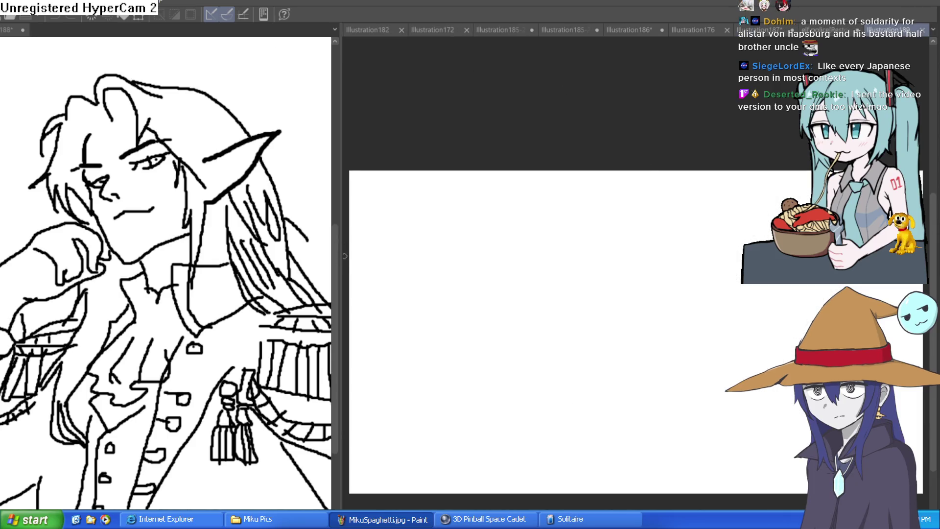
mouse_move(341, 264)
mouse_down()
mouse_move(88, 304)
mouse_move(86, 294)
mouse_up()
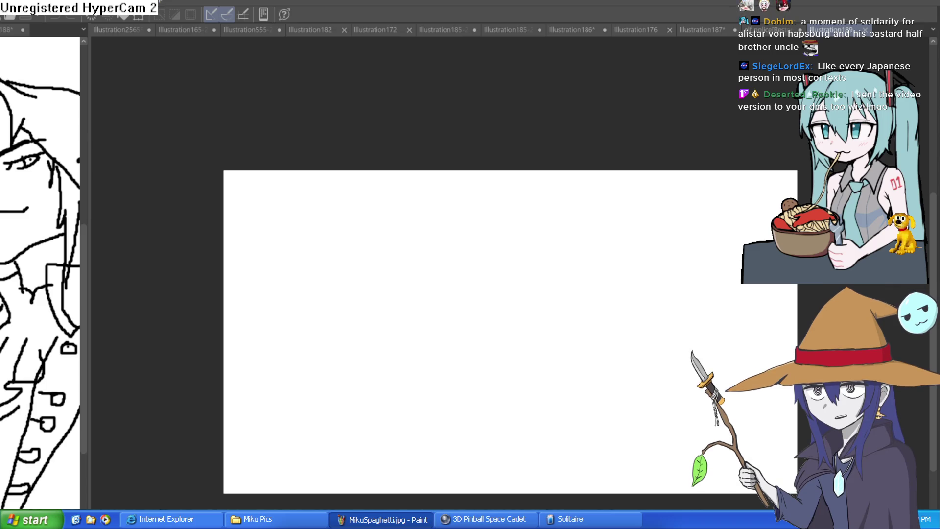
drag(473, 232, 472, 294)
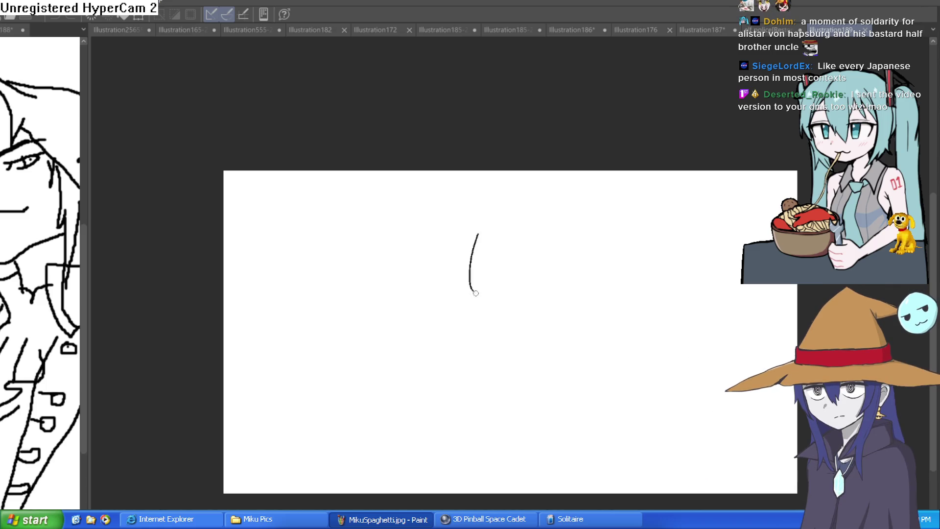
Step: Start the round head outline, undoing the stray stroke and the first oval attempt
key(ctrl+z)
drag(494, 261, 487, 244)
scroll(487, 230, up, 2)
mouse_move(477, 189)
mouse_down()
mouse_move(451, 282)
mouse_move(558, 272)
mouse_move(522, 186)
mouse_move(481, 166)
mouse_move(502, 294)
mouse_move(566, 200)
mouse_move(468, 179)
mouse_up()
key(ctrl+z)
Step: Draw the nose curve inside the head with left and right nostrils beneath it
drag(504, 210, 496, 199)
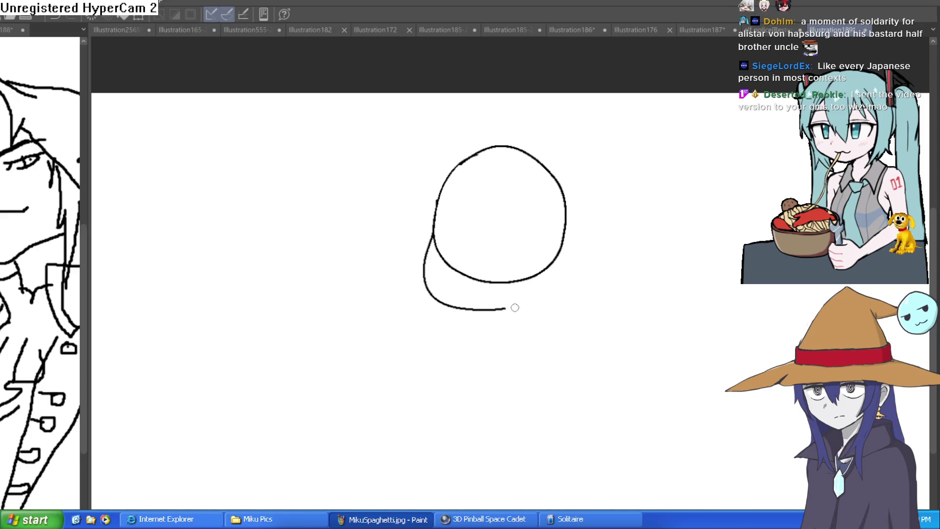
click(489, 226)
drag(471, 244, 470, 247)
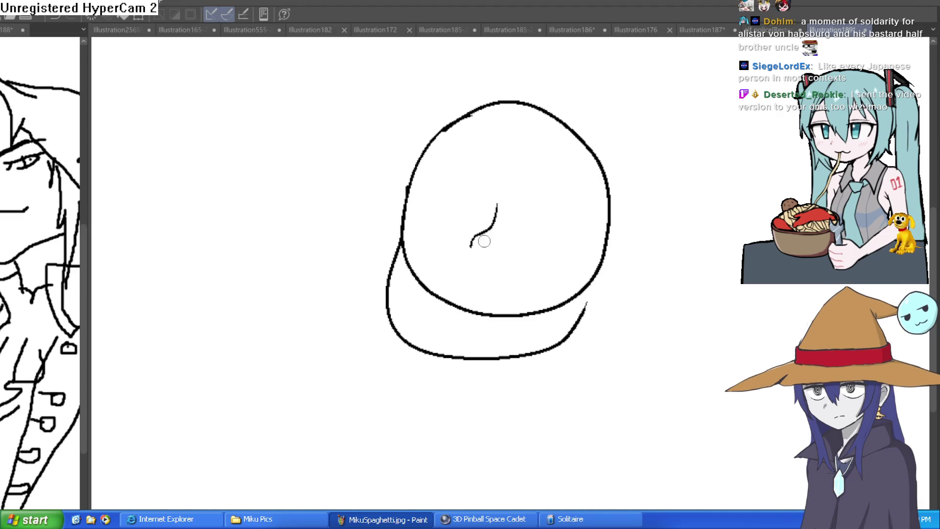
click(485, 244)
key(ctrl+z)
drag(479, 243, 487, 272)
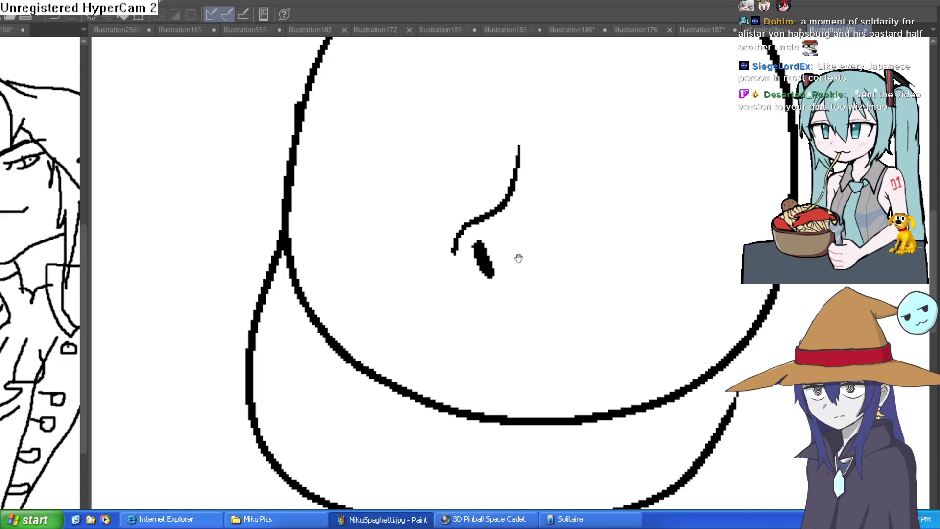
mouse_move(522, 254)
mouse_down()
mouse_move(505, 251)
mouse_move(514, 260)
mouse_up()
mouse_move(500, 226)
mouse_down()
mouse_move(519, 270)
mouse_move(548, 251)
mouse_up()
Step: Trim the head's lower-right outline, then draw the nose's right arc and a crease above it
mouse_move(630, 374)
mouse_down()
mouse_move(680, 348)
mouse_move(718, 308)
mouse_move(624, 380)
mouse_move(431, 380)
mouse_move(279, 269)
mouse_move(260, 227)
mouse_move(300, 325)
mouse_move(342, 361)
mouse_move(514, 382)
mouse_move(469, 350)
mouse_up()
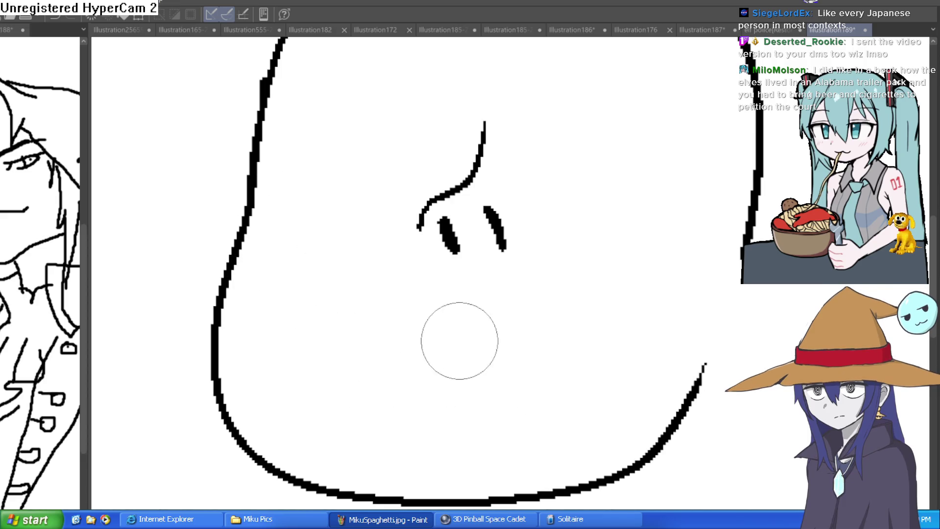
scroll(529, 157, down, 3)
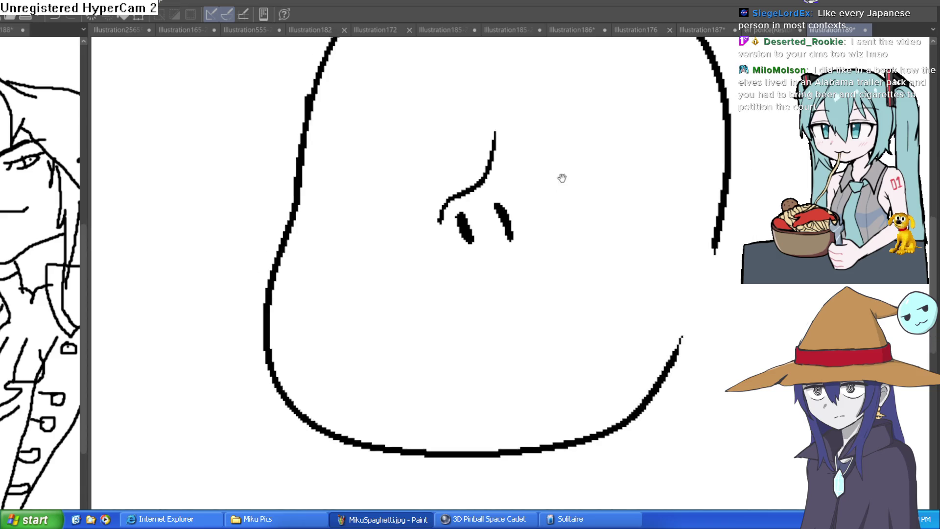
scroll(468, 273, up, 3)
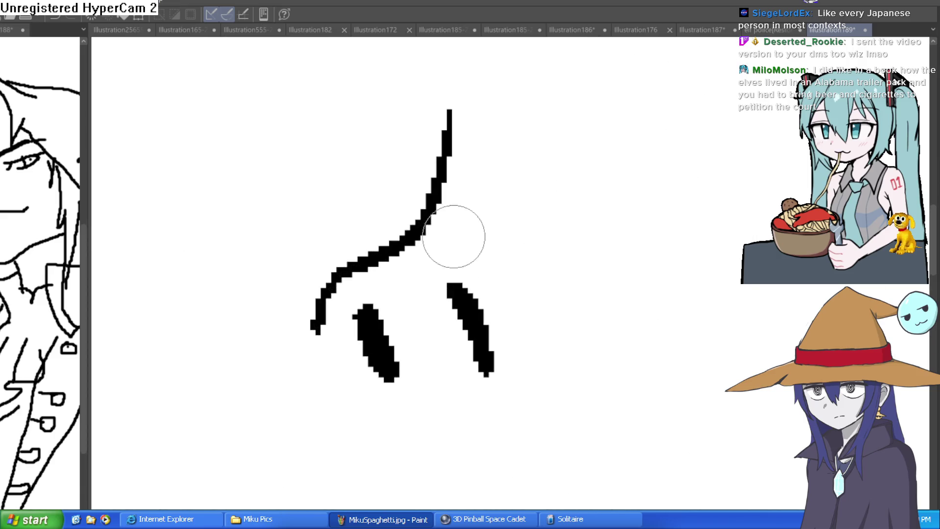
drag(426, 238, 527, 279)
drag(430, 228, 514, 226)
key(ctrl+z)
drag(462, 241, 571, 305)
mouse_move(430, 203)
mouse_down()
mouse_move(530, 165)
mouse_move(547, 248)
mouse_up()
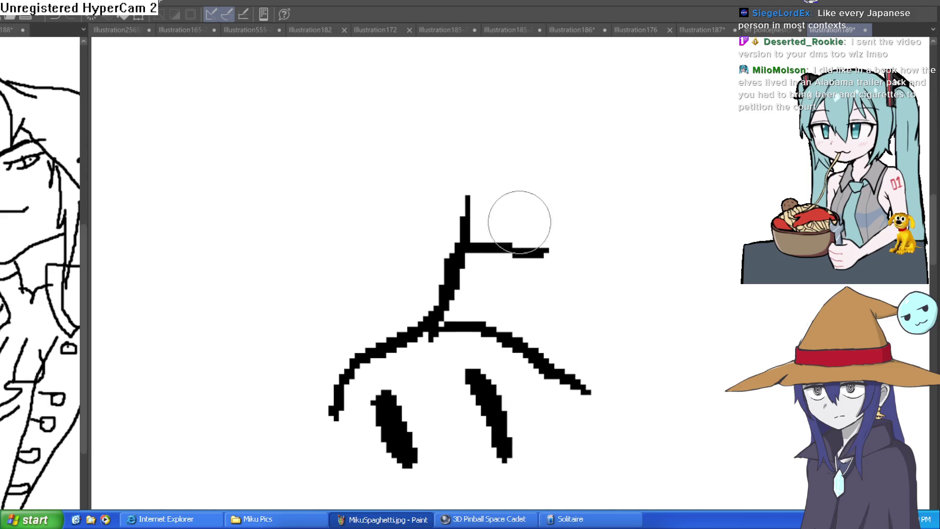
Step: Extend the crease above the nose upward with branching strokes
drag(495, 130, 468, 162)
drag(465, 194, 466, 98)
scroll(527, 159, down, 3)
drag(485, 196, 464, 225)
drag(452, 185, 470, 242)
scroll(577, 222, up, 1)
scroll(577, 223, down, 3)
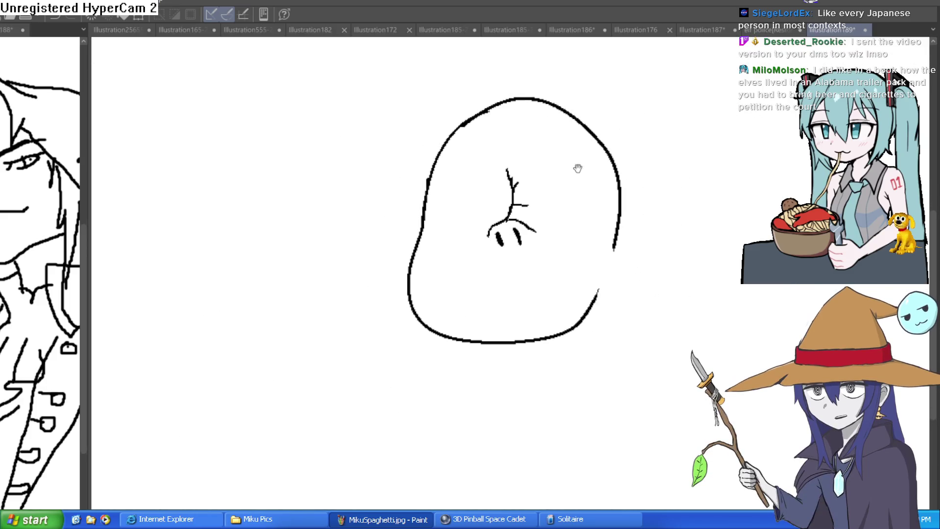
scroll(552, 263, up, 3)
Step: Add strokes under the nose's right arc and at its left end, erasing the stray right stroke
drag(514, 216, 505, 261)
drag(516, 215, 544, 274)
mouse_move(415, 210)
mouse_down()
mouse_move(411, 225)
mouse_move(430, 252)
mouse_up()
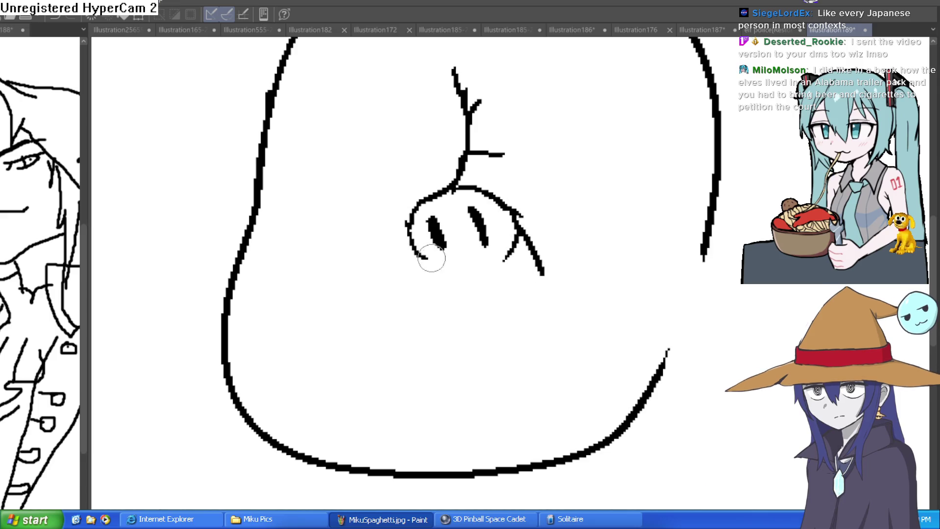
key(e)
mouse_move(493, 239)
mouse_down()
mouse_move(490, 210)
mouse_move(477, 226)
mouse_move(434, 212)
mouse_up()
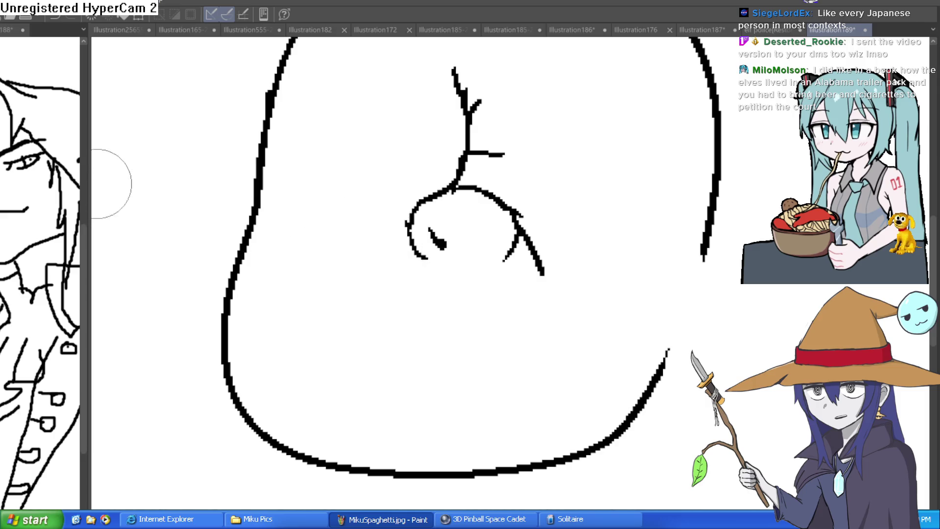
Step: Reshape both nostrils as tapered, thicker marks and begin the left eye's upper lid
click(482, 173)
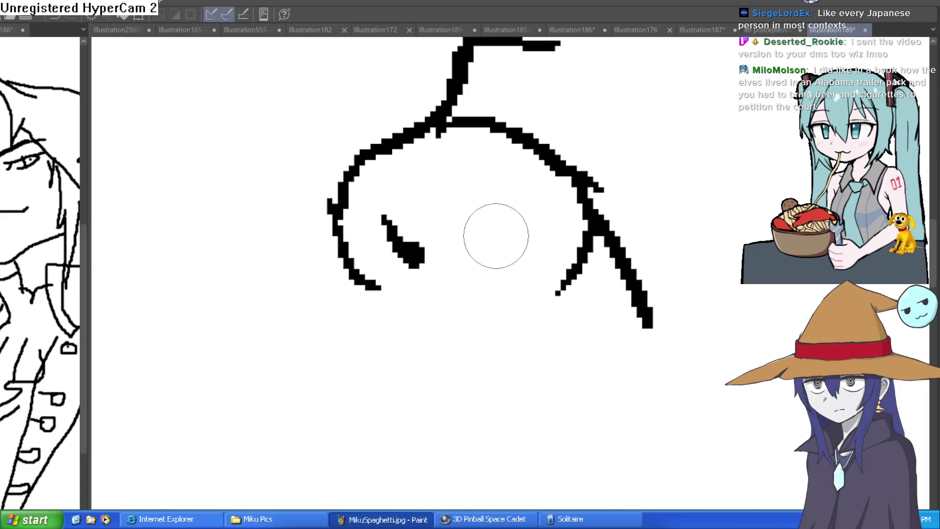
mouse_move(471, 196)
mouse_down()
mouse_move(479, 233)
mouse_move(499, 249)
mouse_move(479, 206)
mouse_move(503, 247)
mouse_up()
drag(374, 211, 419, 259)
scroll(528, 199, down, 3)
scroll(603, 199, up, 3)
drag(532, 262, 538, 247)
scroll(529, 264, down, 3)
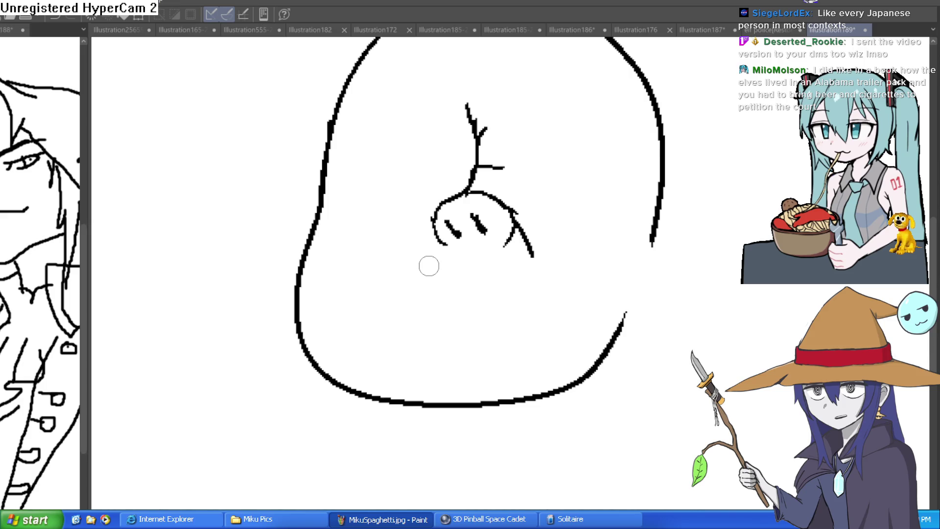
mouse_move(473, 133)
mouse_down()
mouse_move(387, 155)
mouse_move(409, 176)
mouse_move(472, 151)
mouse_up()
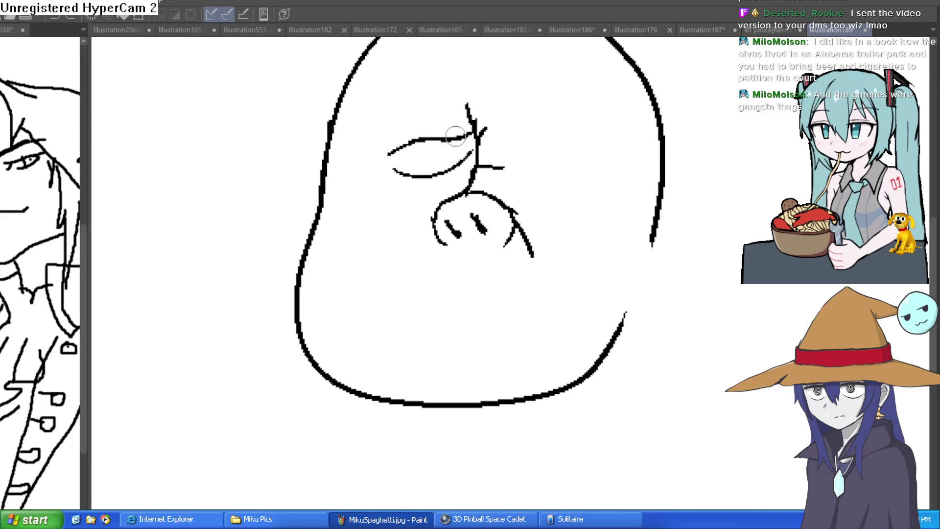
Step: Draw the left eye's pupil, the right brow and the right eye's lower lid on a rotated view
drag(420, 145, 560, 147)
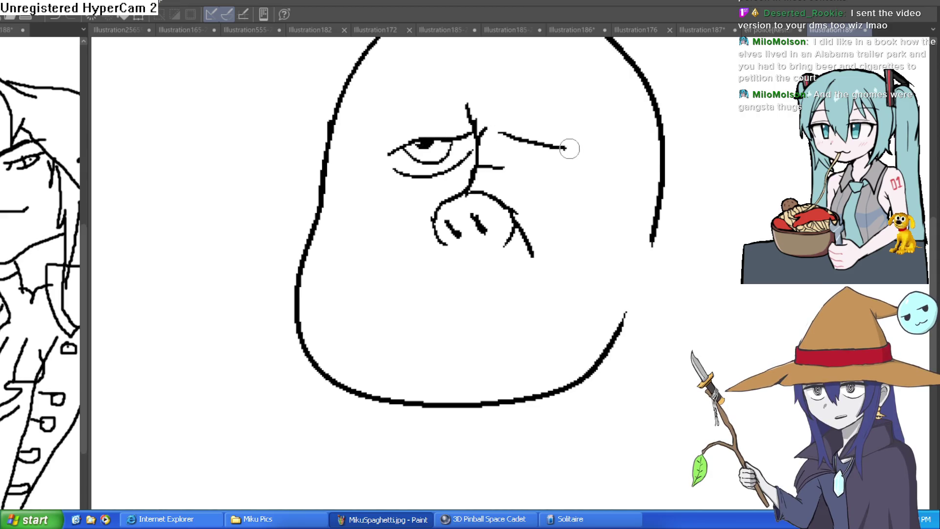
key(ctrl+z)
key(minus)
mouse_move(431, 128)
mouse_down()
mouse_move(437, 136)
mouse_move(516, 114)
mouse_up()
mouse_move(437, 162)
mouse_down()
mouse_move(514, 137)
mouse_move(563, 95)
mouse_move(515, 88)
mouse_move(527, 90)
mouse_up()
key(asciicircum)
Step: Add baggy hatching lines under the eye with the canvas tilted, then straighten the view
scroll(582, 152, up, 3)
scroll(528, 90, down, 3)
key(minus)
key(minus)
key(minus)
scroll(431, 116, up, 3)
drag(338, 210, 397, 198)
mouse_move(456, 134)
mouse_down()
mouse_move(407, 194)
mouse_move(313, 230)
mouse_move(315, 289)
mouse_up()
scroll(324, 206, down, 3)
drag(323, 200, 316, 264)
scroll(525, 206, down, 3)
key(asciicircum)
key(asciicircum)
key(asciicircum)
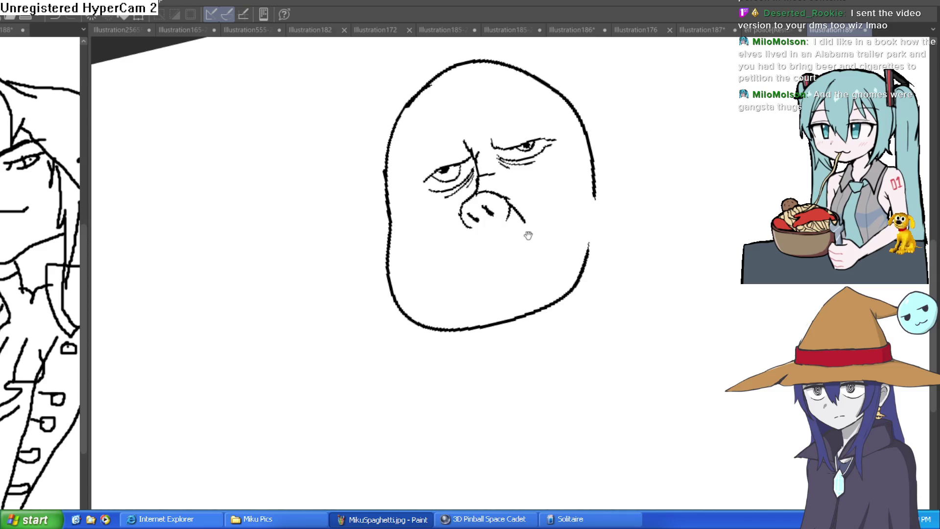
scroll(493, 241, up, 2)
scroll(494, 240, down, 3)
key(asciicircum)
key(asciicircum)
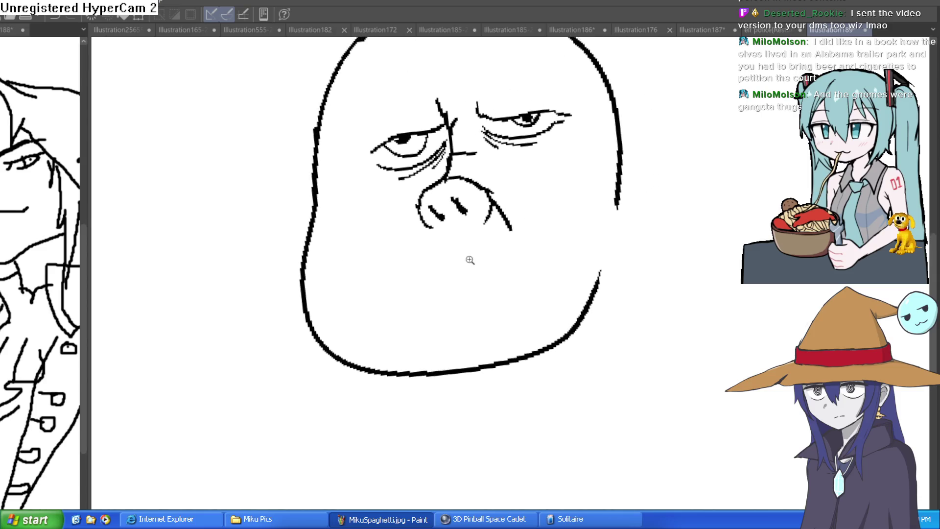
Step: Redraw the head's upper-left outline and chin, erasing the doubled outline and old jaw line
drag(392, 156, 423, 96)
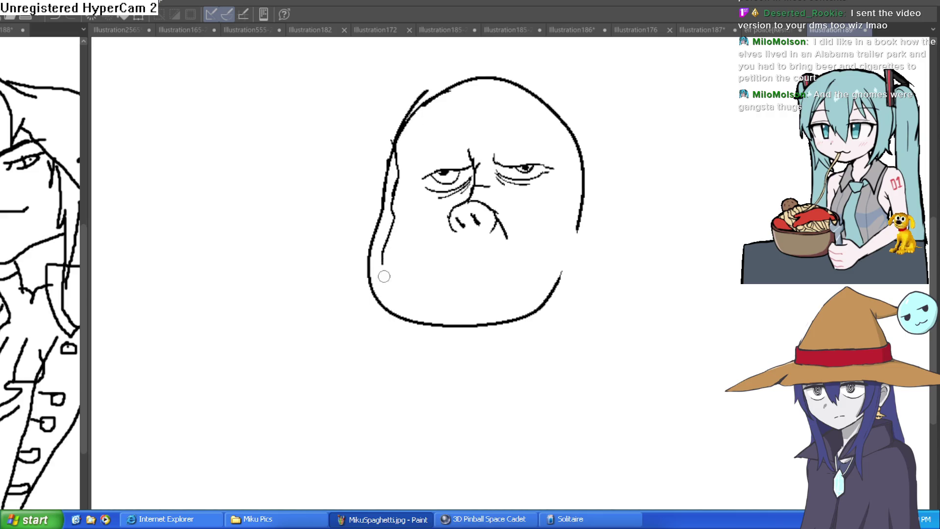
mouse_move(399, 311)
mouse_down()
mouse_move(464, 346)
mouse_move(544, 302)
mouse_up()
mouse_move(377, 257)
mouse_down()
mouse_move(384, 139)
mouse_move(409, 101)
mouse_move(436, 95)
mouse_up()
mouse_move(369, 220)
mouse_down()
mouse_move(373, 281)
mouse_move(399, 325)
mouse_move(456, 328)
mouse_move(531, 311)
mouse_move(557, 274)
mouse_up()
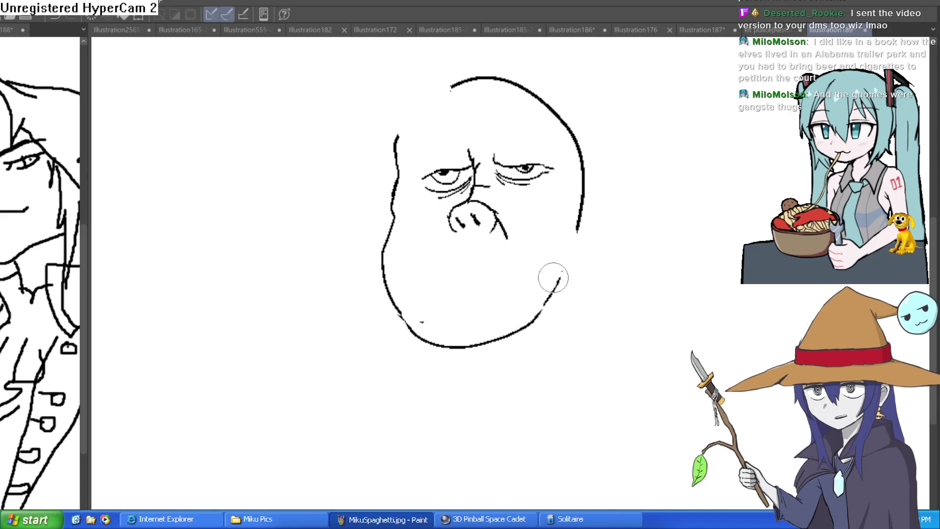
mouse_move(634, 221)
mouse_down()
mouse_move(661, 207)
mouse_move(671, 258)
mouse_move(607, 204)
mouse_move(568, 189)
mouse_up()
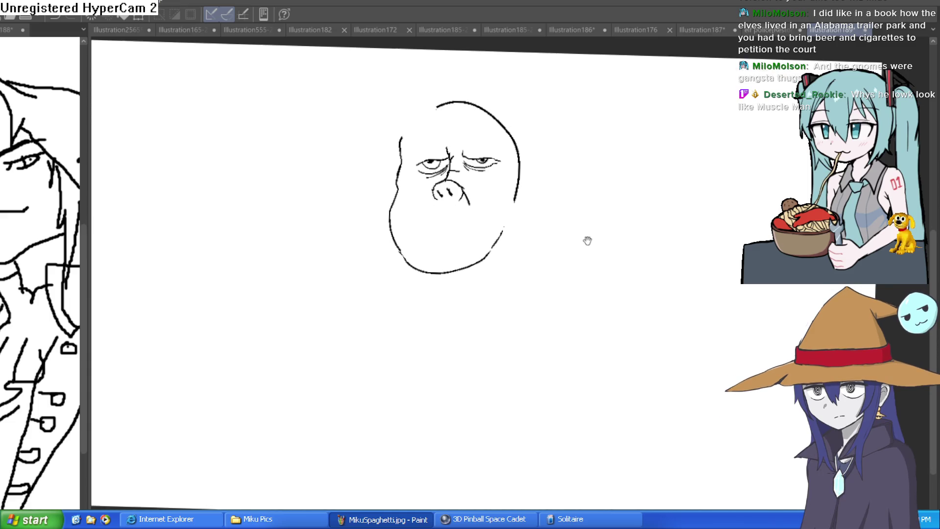
scroll(416, 161, up, 3)
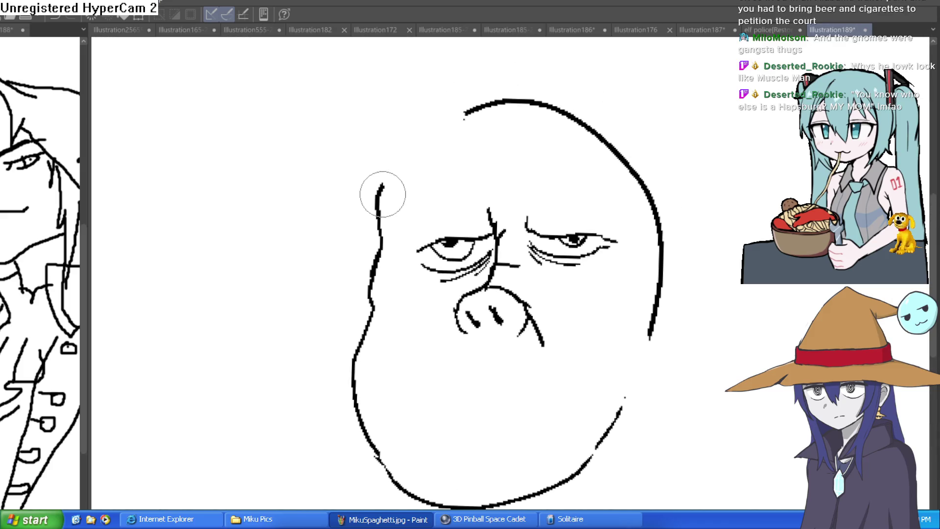
Step: Join the left outline to the head's top arc, discarding a retraced upper-right contour
drag(456, 127, 442, 151)
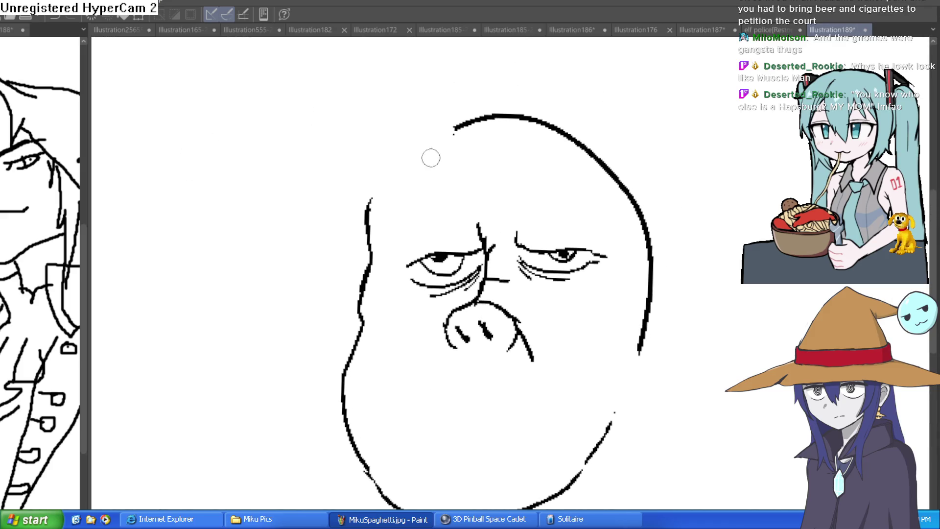
drag(372, 200, 455, 129)
drag(588, 188, 564, 122)
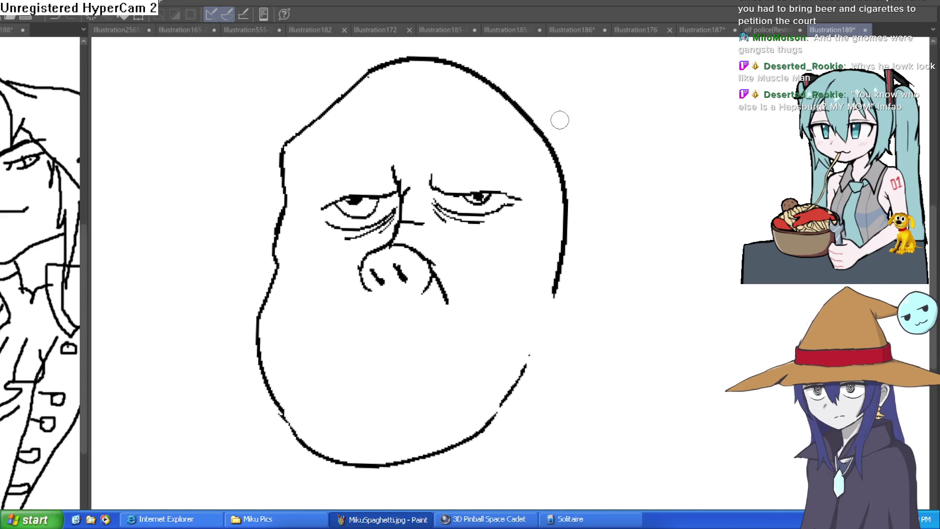
mouse_move(373, 75)
mouse_down()
mouse_move(551, 127)
mouse_move(562, 154)
mouse_up()
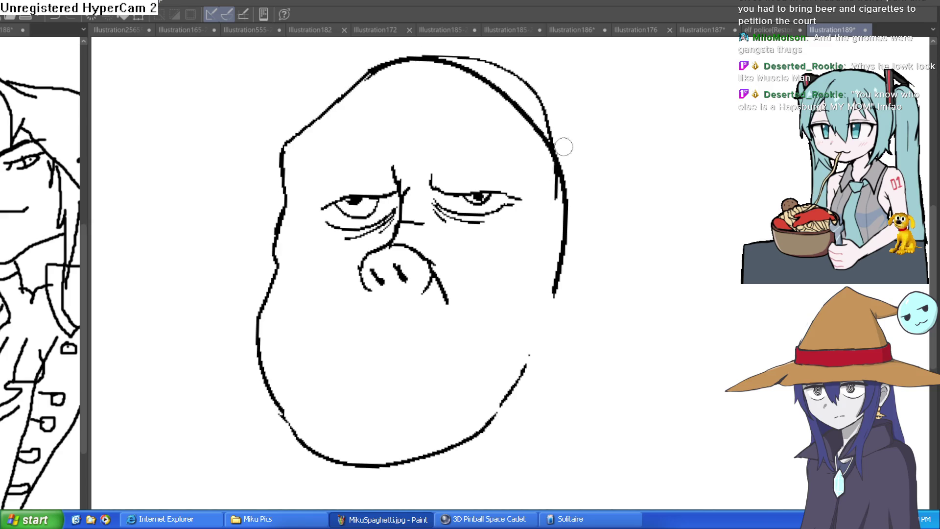
key(ctrl+z)
drag(632, 166, 614, 162)
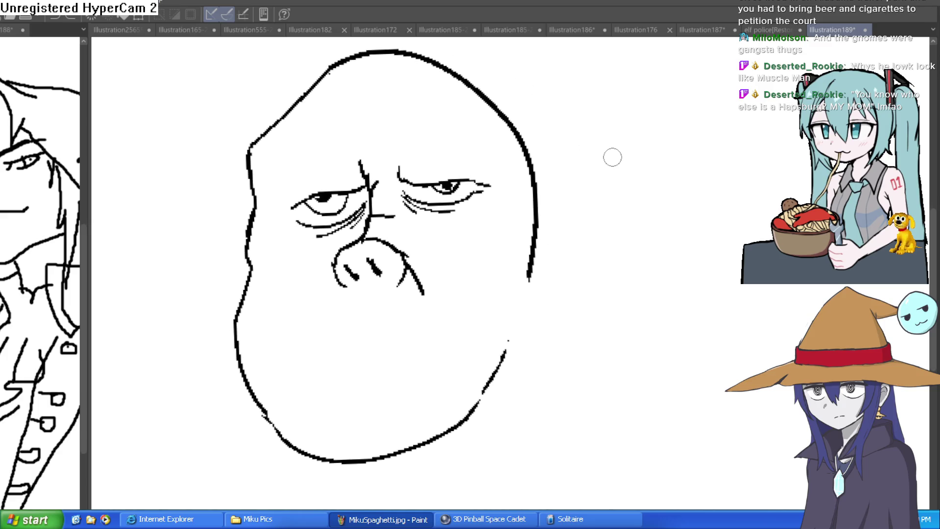
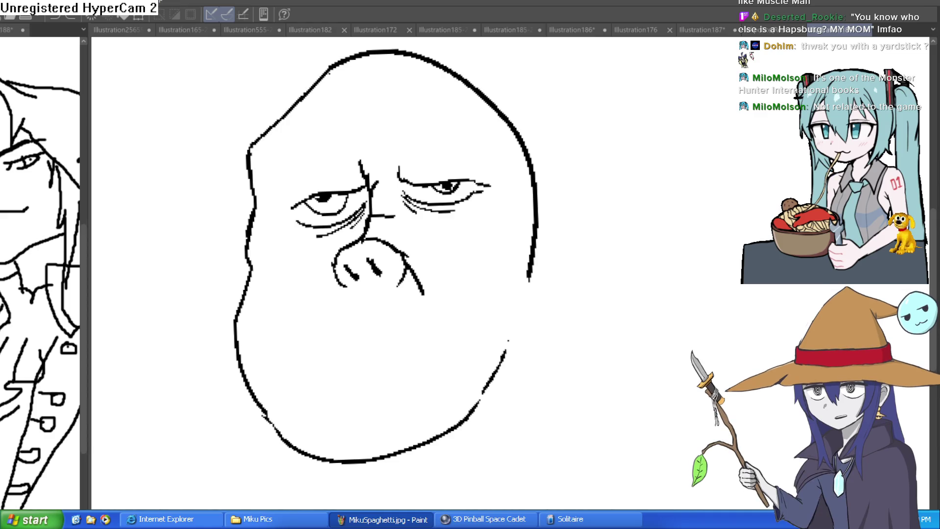
Step: Erase the right cheek outline and the stray dots beside it, then shrink the eraser
drag(613, 250, 631, 203)
key(ctrl+z)
key(e)
mouse_move(527, 274)
mouse_down()
mouse_move(520, 283)
mouse_move(536, 212)
mouse_move(536, 234)
mouse_up()
click(539, 287)
key(bracketleft)
key(bracketleft)
key(bracketleft)
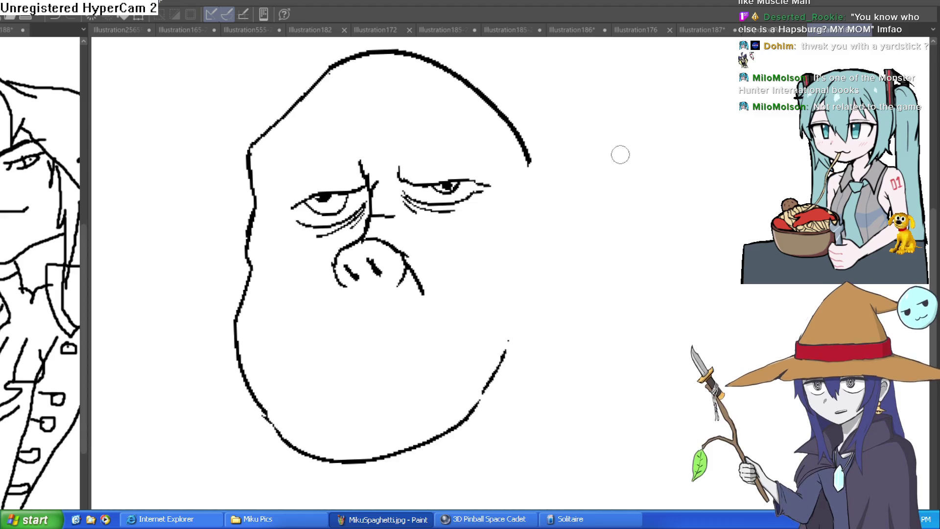
scroll(605, 182, up, 1)
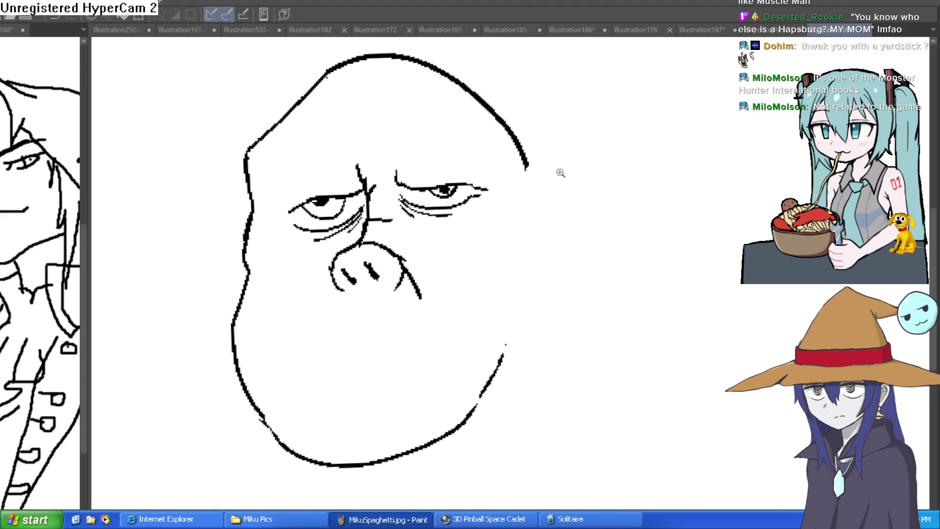
scroll(539, 169, up, 1)
Step: Replace the curved attempt with an angular pointed right ear and inner-ear detail lines
mouse_move(515, 174)
mouse_down()
mouse_move(561, 154)
mouse_move(623, 257)
mouse_up()
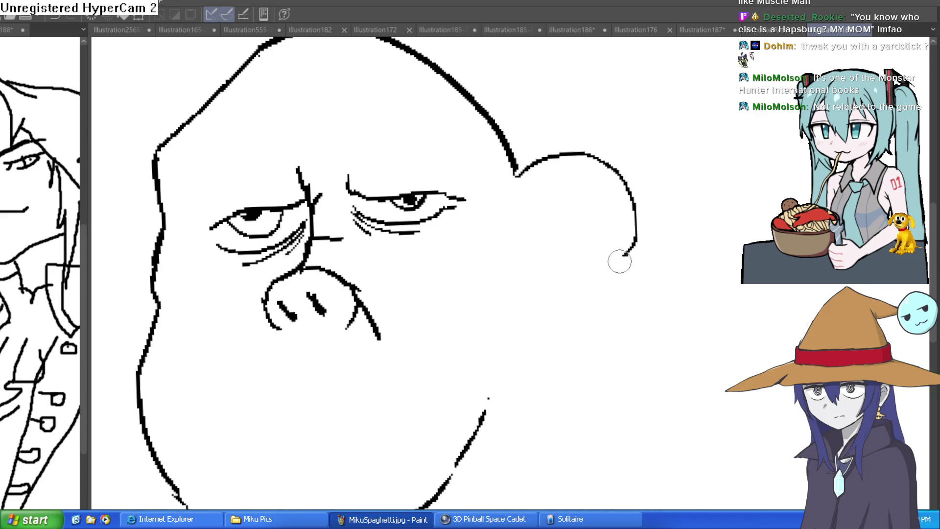
key(ctrl+z)
mouse_move(514, 170)
mouse_down()
mouse_move(655, 139)
mouse_move(565, 309)
mouse_move(484, 401)
mouse_up()
drag(515, 201, 585, 211)
mouse_move(603, 165)
mouse_down()
mouse_move(504, 329)
mouse_move(531, 304)
mouse_up()
drag(553, 186, 529, 248)
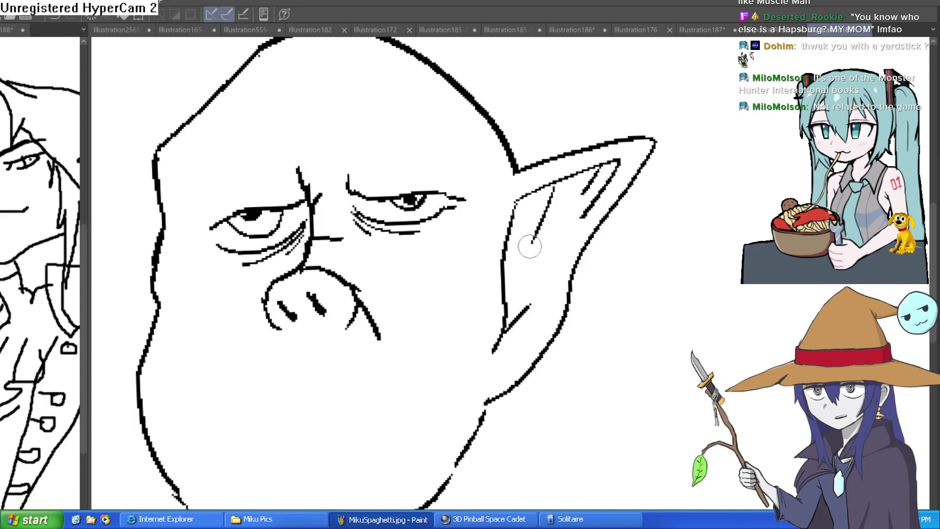
scroll(530, 249, down, 4)
scroll(451, 248, up, 2)
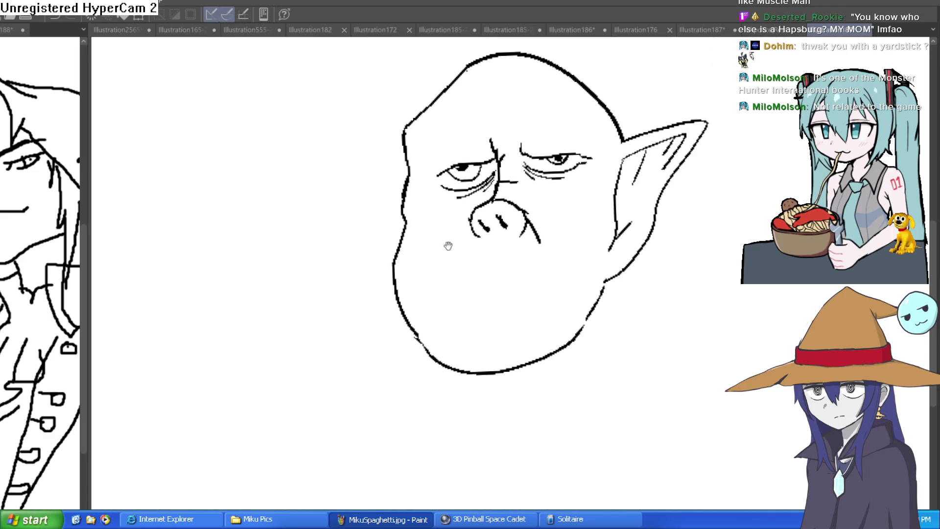
Step: Draw an inner left cheek line and erase the outer left cheek and jaw
drag(440, 260, 422, 249)
mouse_move(388, 205)
mouse_down()
mouse_move(417, 324)
mouse_move(464, 378)
mouse_move(549, 343)
mouse_move(566, 311)
mouse_up()
mouse_move(382, 260)
mouse_down()
mouse_move(377, 221)
mouse_move(375, 271)
mouse_move(426, 363)
mouse_move(432, 353)
mouse_move(504, 352)
mouse_move(555, 319)
mouse_move(536, 340)
mouse_up()
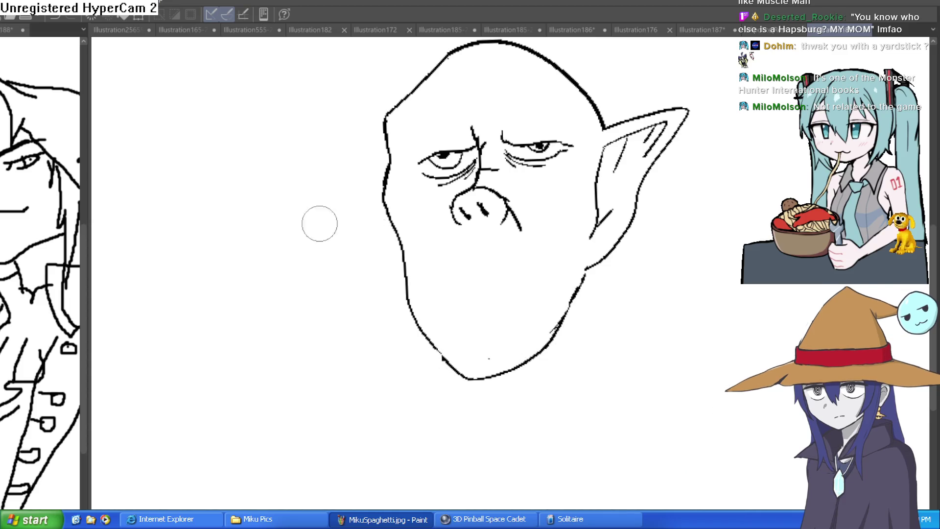
Step: Zoom in on the lower face and try three jaw lines, undoing each one
click(560, 258)
click(483, 237)
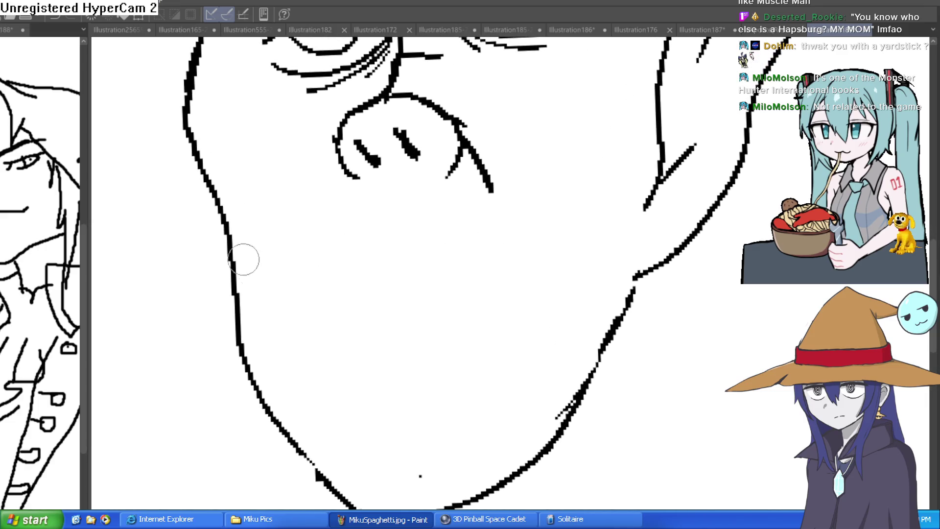
mouse_move(225, 232)
mouse_down()
mouse_move(294, 319)
mouse_move(578, 299)
mouse_up()
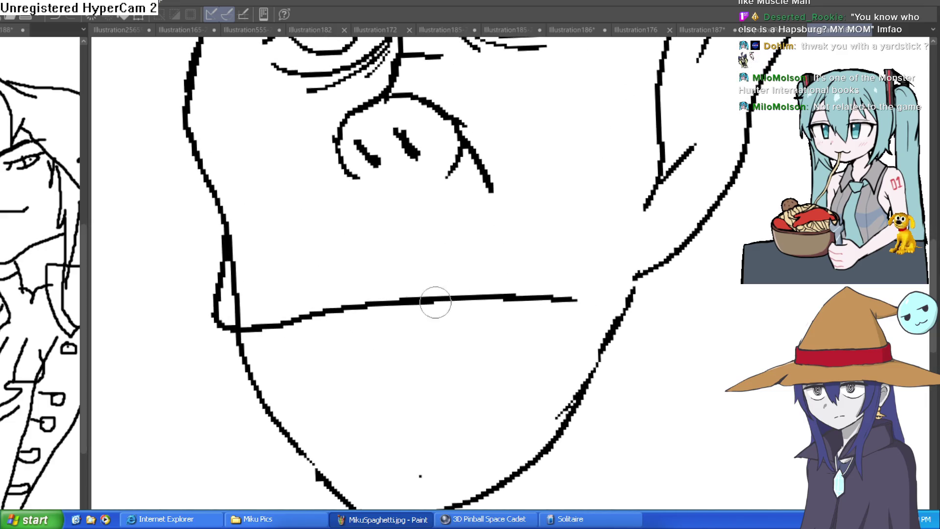
key(ctrl+z)
mouse_move(229, 232)
mouse_down()
mouse_move(217, 297)
mouse_move(351, 284)
mouse_move(537, 284)
mouse_up()
key(ctrl+z)
key(ctrl+z)
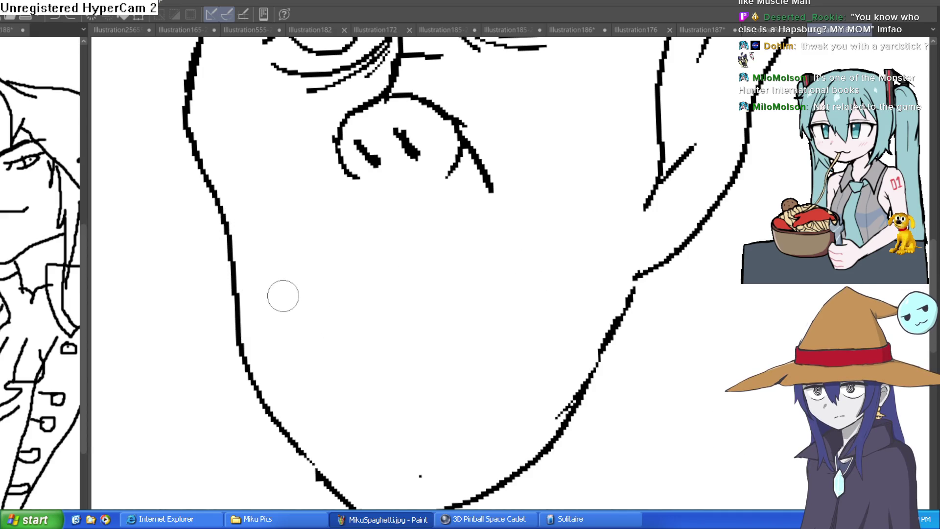
mouse_move(242, 340)
mouse_down()
mouse_move(460, 292)
mouse_move(555, 301)
mouse_up()
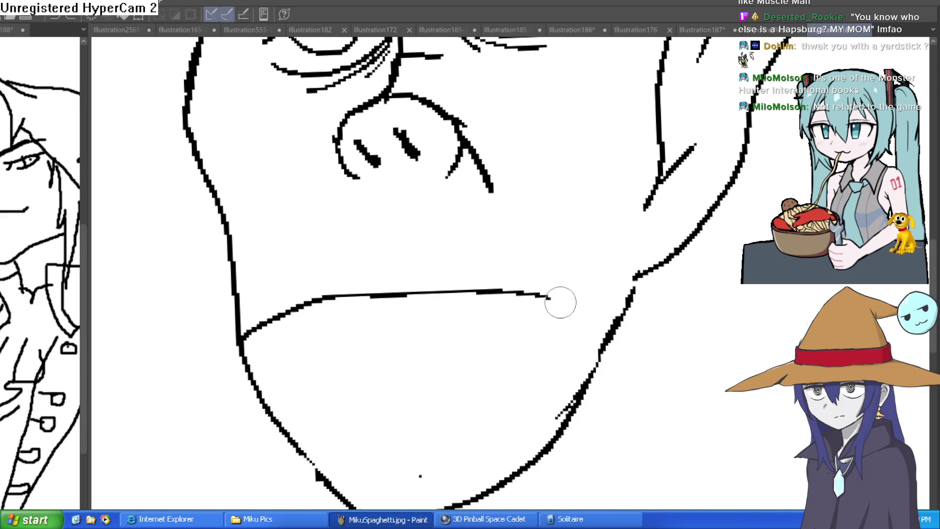
key(ctrl+z)
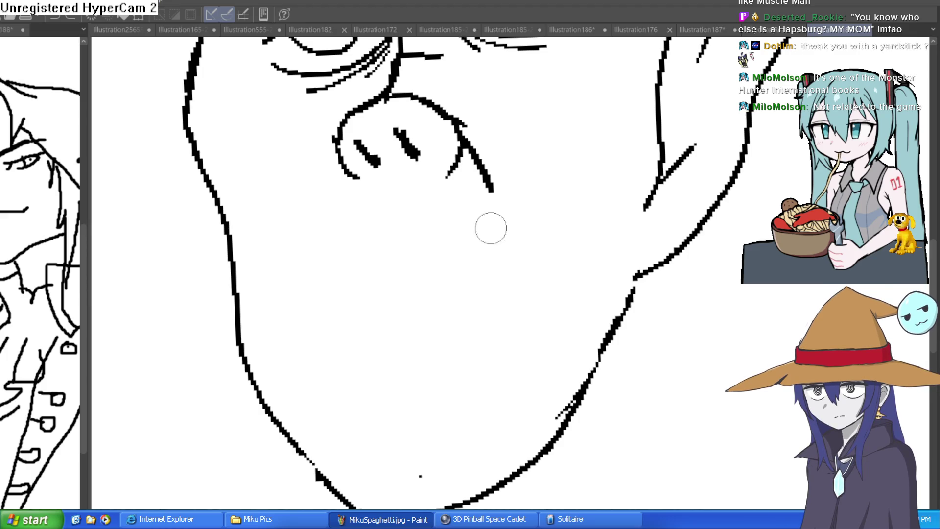
Step: Erase the lower nose outline with a larger eraser, keeping the upper curve and nostrils
drag(461, 168, 494, 190)
key(bracketright)
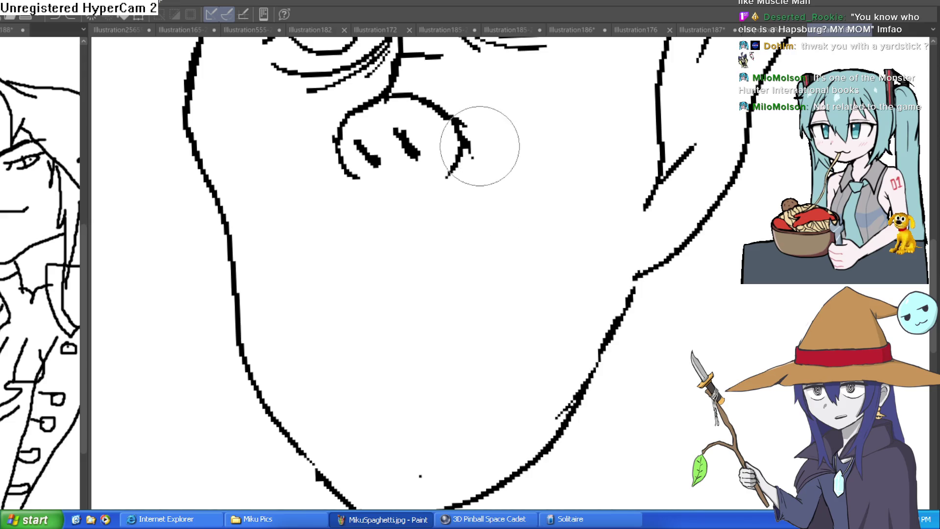
mouse_move(470, 133)
mouse_down()
mouse_move(451, 141)
mouse_move(466, 160)
mouse_up()
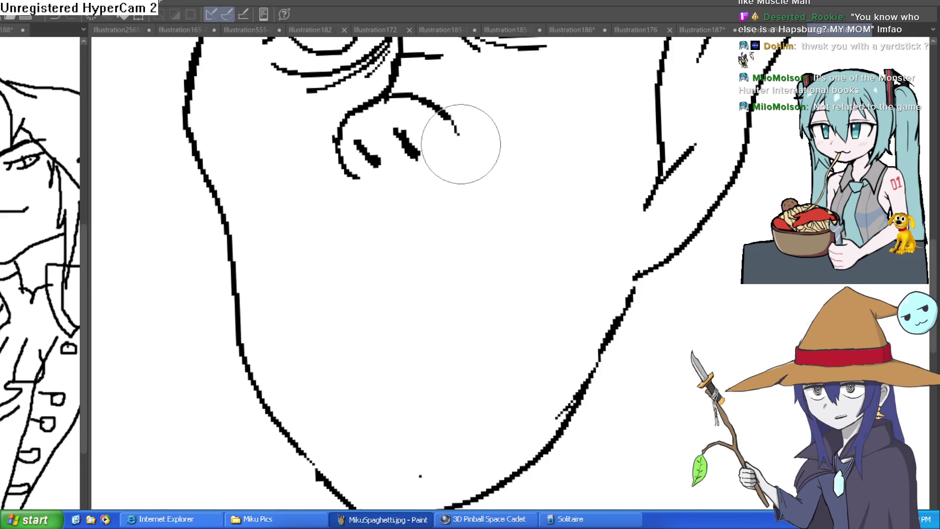
drag(342, 130, 347, 163)
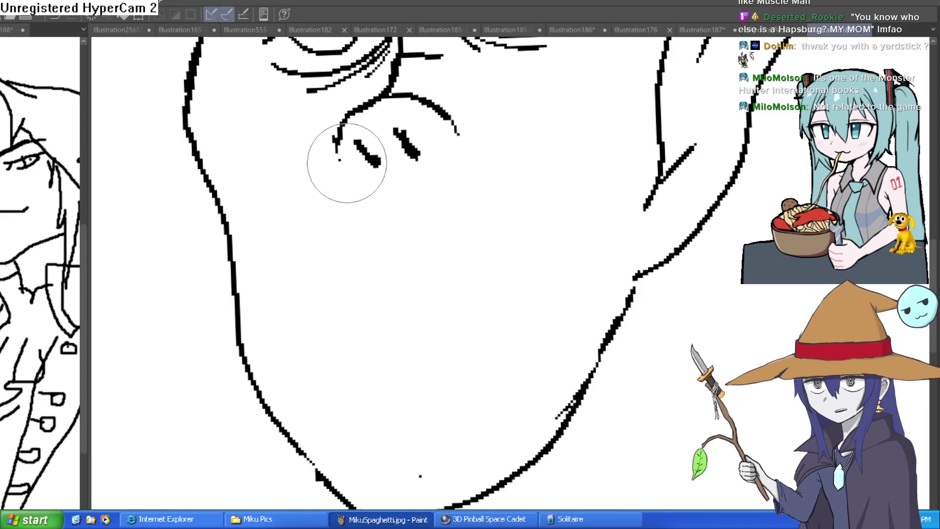
scroll(411, 247, down, 4)
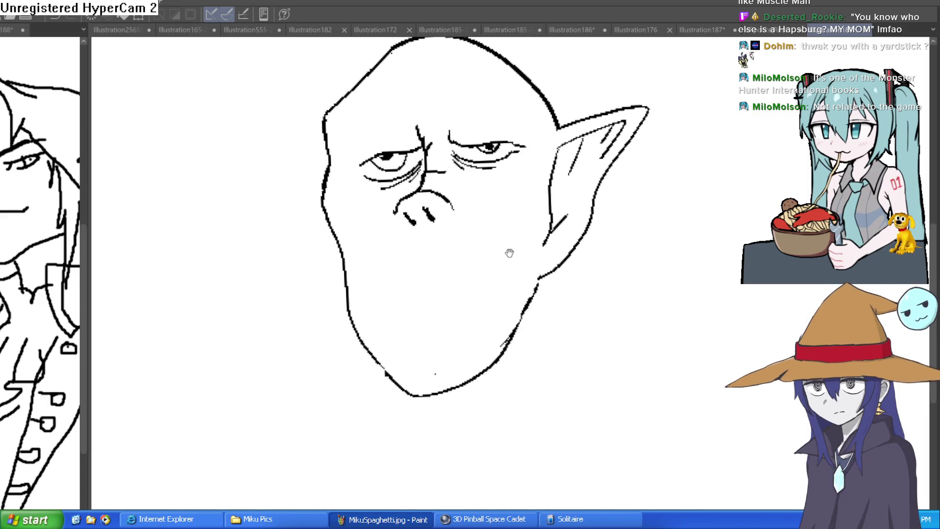
Step: Extend and thicken the frown line above the nose and add a cheek dash
scroll(511, 252, down, 1)
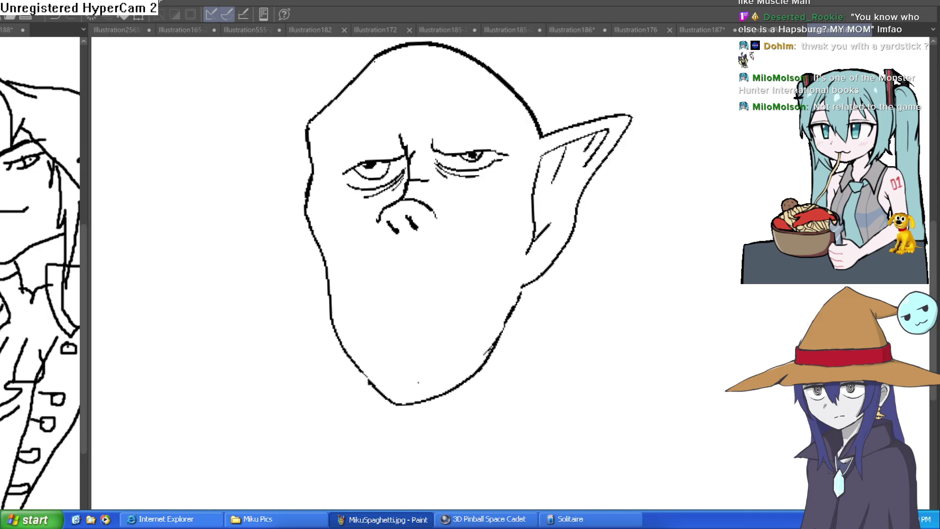
scroll(410, 208, up, 2)
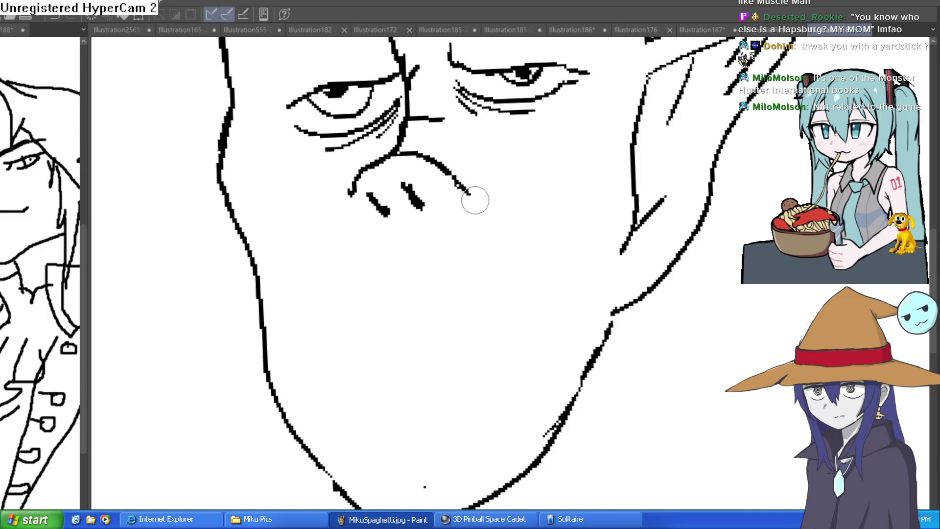
scroll(489, 235, up, 1)
drag(388, 193, 386, 172)
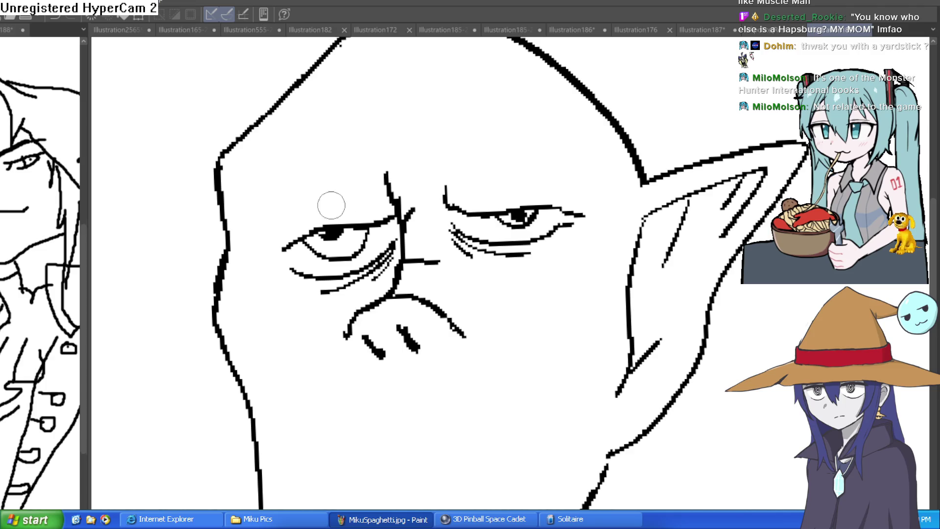
drag(248, 238, 257, 242)
mouse_move(385, 166)
mouse_down()
mouse_move(386, 183)
mouse_move(250, 163)
mouse_move(375, 182)
mouse_move(363, 179)
mouse_up()
Step: Draw a long scowling right eyebrow, cut a gap in it, and add a jagged scar
drag(448, 185, 599, 129)
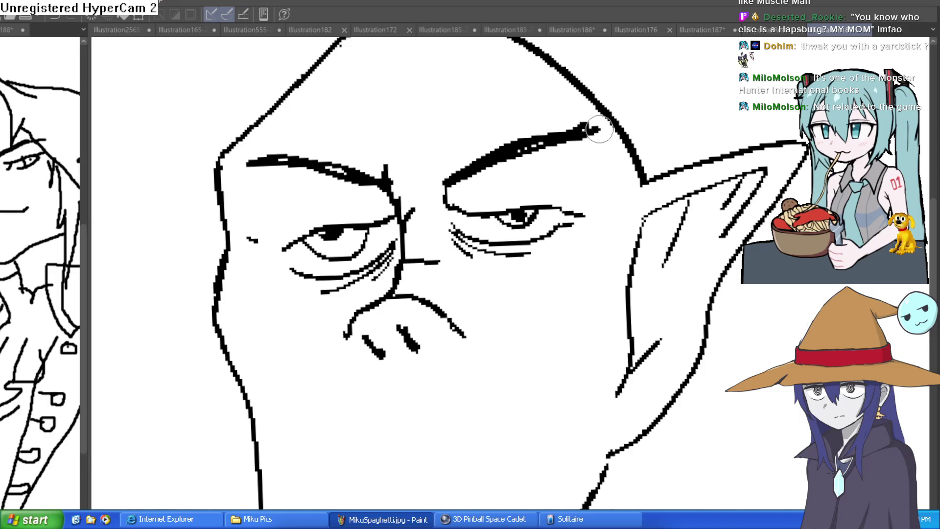
click(529, 143)
mouse_move(523, 147)
mouse_down()
mouse_move(525, 97)
mouse_move(539, 189)
mouse_move(530, 164)
mouse_move(544, 157)
mouse_move(561, 184)
mouse_move(504, 248)
mouse_move(578, 210)
mouse_move(588, 220)
mouse_move(579, 297)
mouse_move(542, 304)
mouse_move(577, 257)
mouse_move(651, 311)
mouse_up()
scroll(640, 145, down, 5)
scroll(598, 221, up, 4)
scroll(563, 181, up, 5)
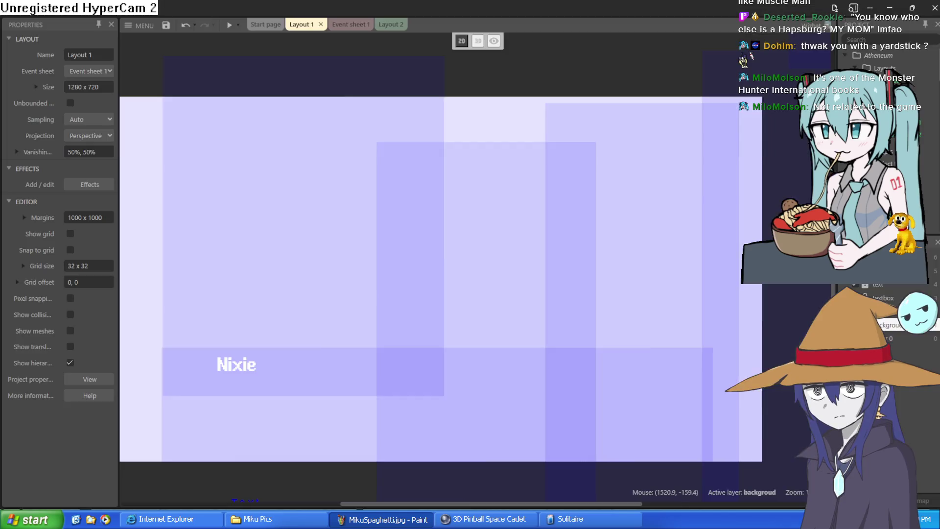
Step: Zoom in and out on the green orc in Construct 3's Layout 1, then minimize the editor
scroll(365, 156, up, 5)
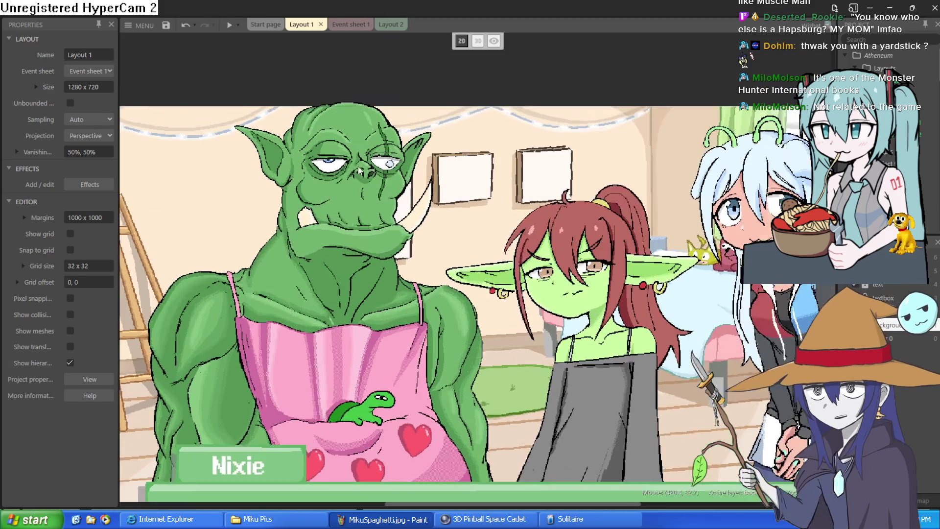
scroll(377, 193, down, 4)
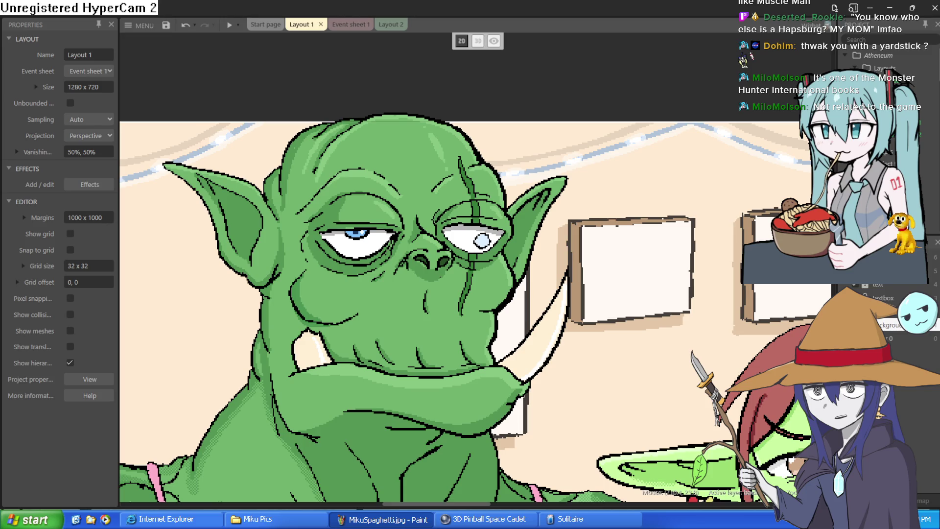
click(890, 8)
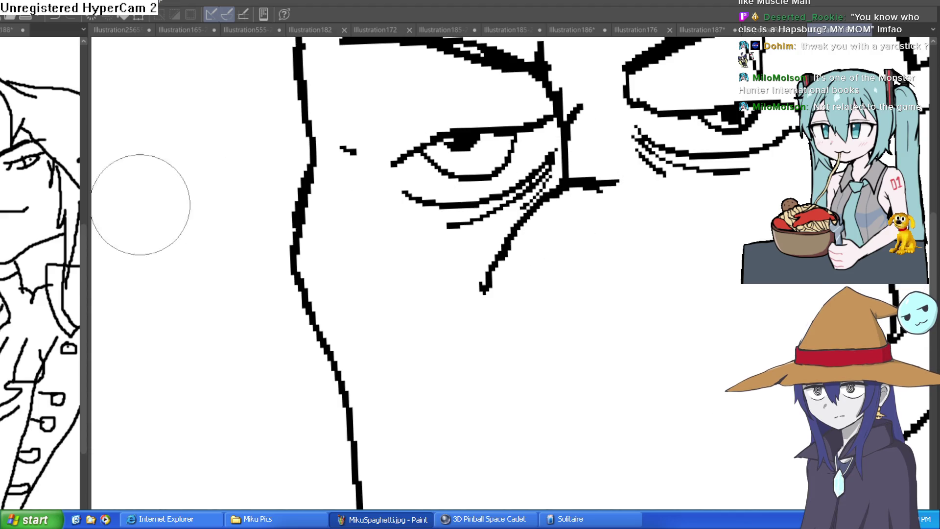
Step: Ink the filled nostrils and reshape the nose strokes below the nose
mouse_move(579, 232)
mouse_down()
mouse_move(503, 244)
mouse_move(531, 273)
mouse_move(525, 289)
mouse_up()
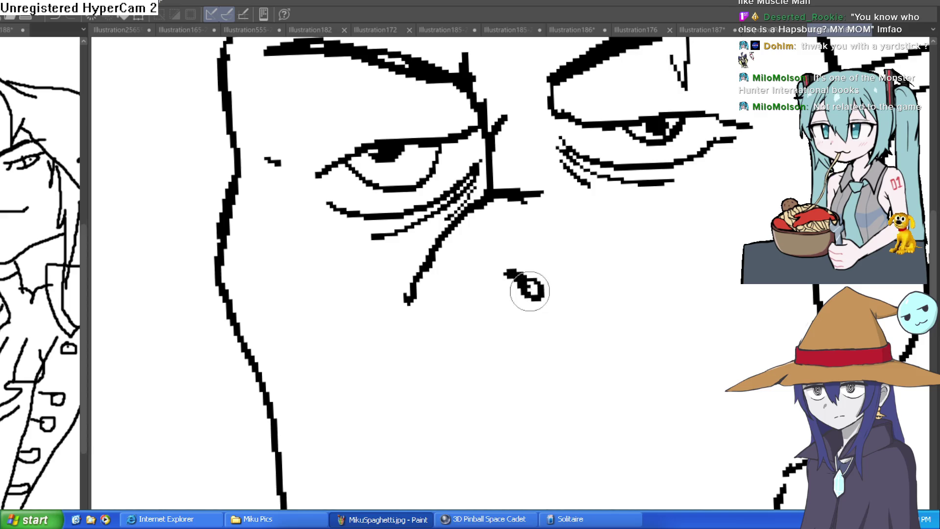
mouse_move(465, 275)
mouse_down()
mouse_move(451, 283)
mouse_move(472, 273)
mouse_up()
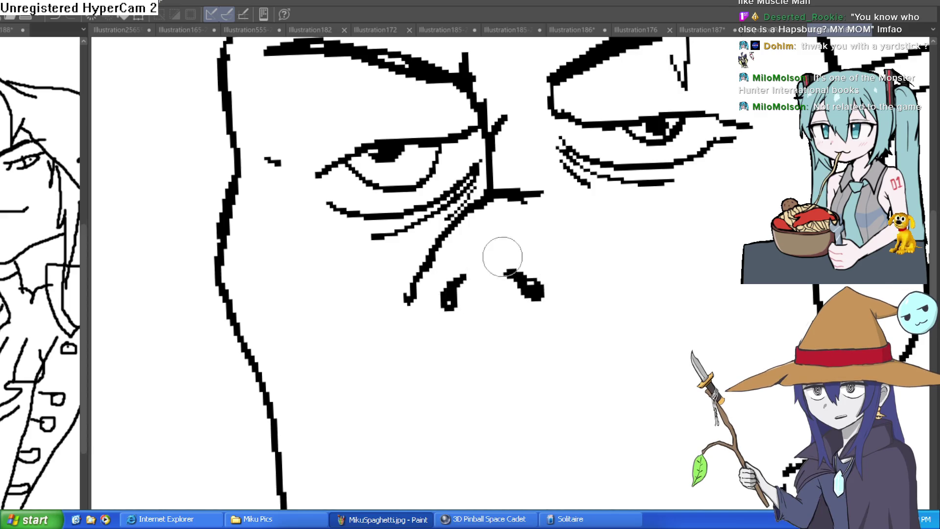
scroll(525, 256, down, 3)
scroll(541, 253, up, 4)
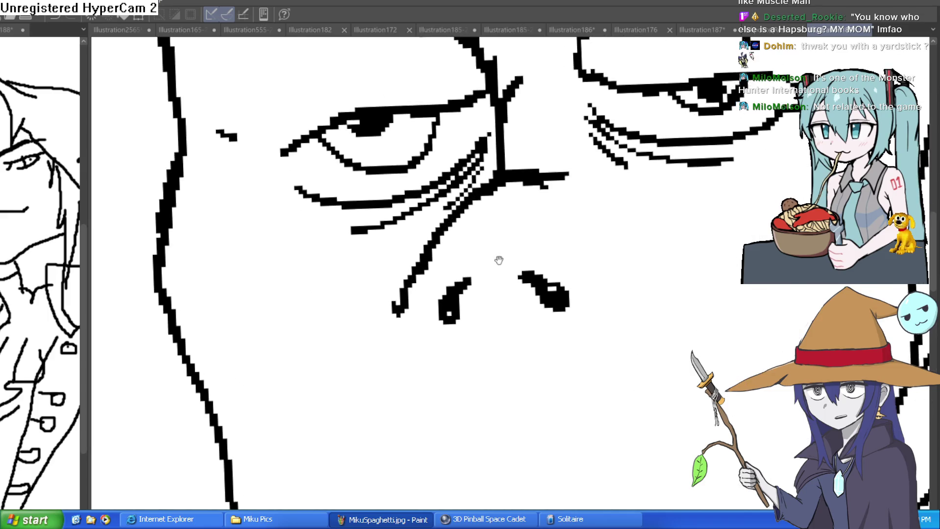
mouse_move(471, 279)
mouse_down()
mouse_move(457, 289)
mouse_move(451, 210)
mouse_up()
drag(478, 274, 473, 301)
drag(444, 235, 428, 261)
scroll(427, 260, down, 2)
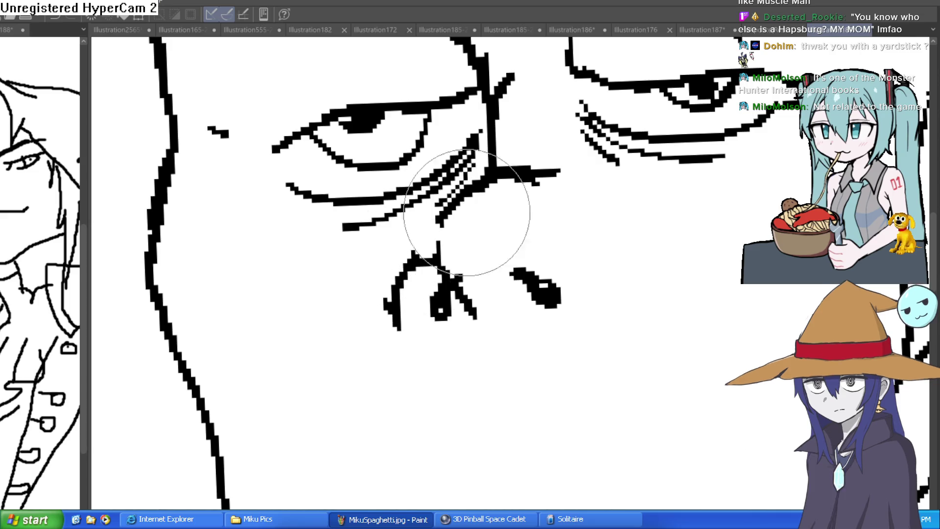
scroll(451, 220, down, 3)
scroll(609, 203, up, 1)
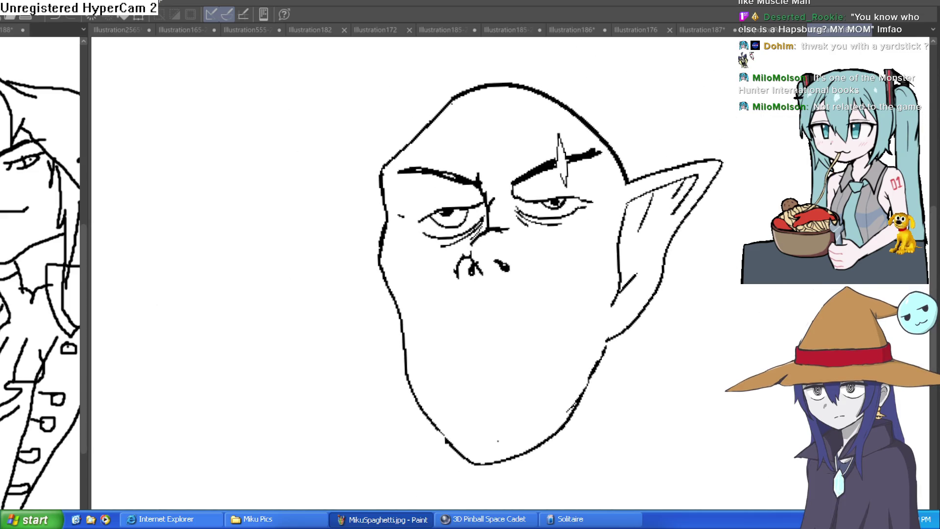
scroll(521, 246, up, 4)
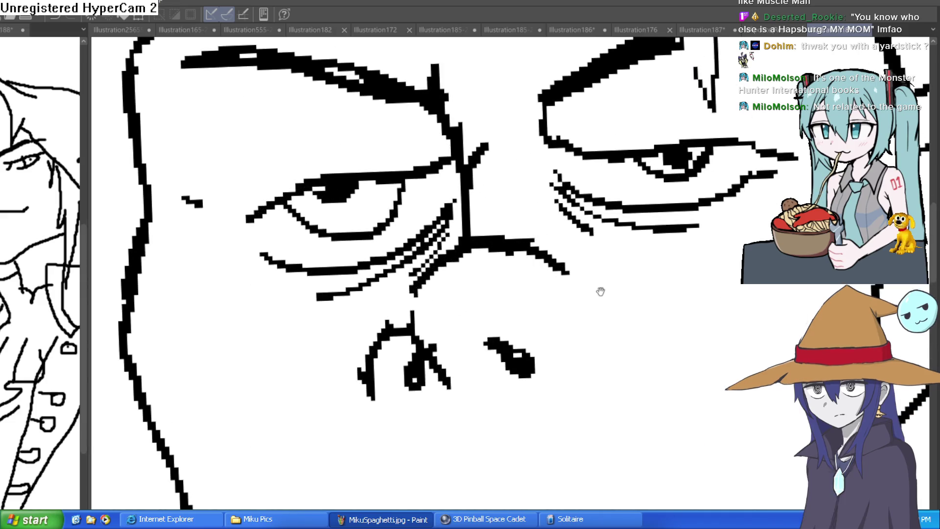
Step: Add dark wrinkle marks around the nose, discarding a stray stroke beside it
drag(598, 288, 571, 268)
scroll(578, 279, down, 3)
scroll(486, 285, up, 4)
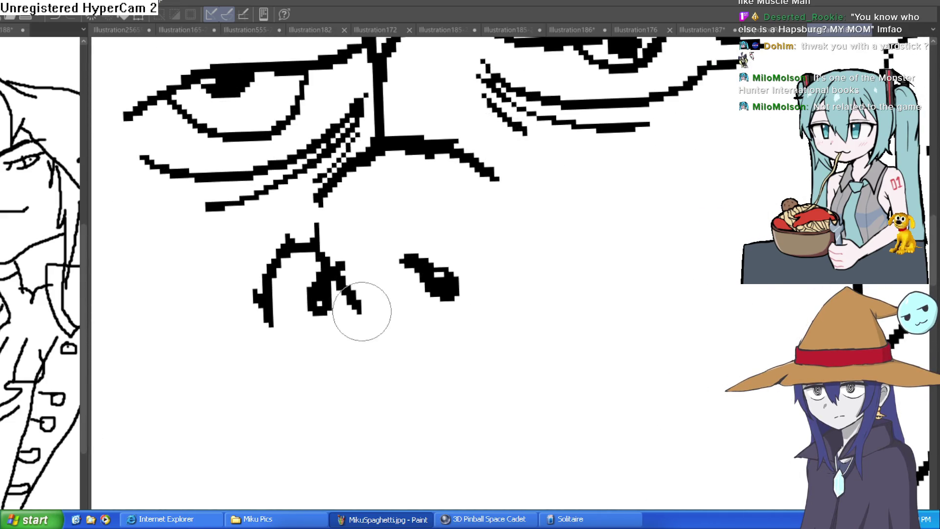
scroll(454, 339, down, 3)
drag(540, 298, 539, 332)
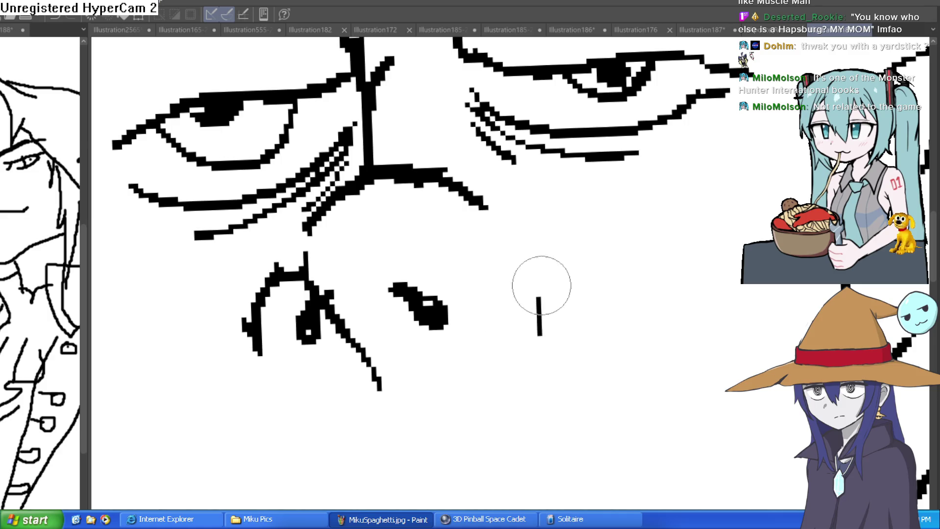
scroll(608, 262, down, 2)
mouse_move(607, 262)
mouse_down()
mouse_move(636, 246)
mouse_move(596, 315)
mouse_up()
key(ctrl+z)
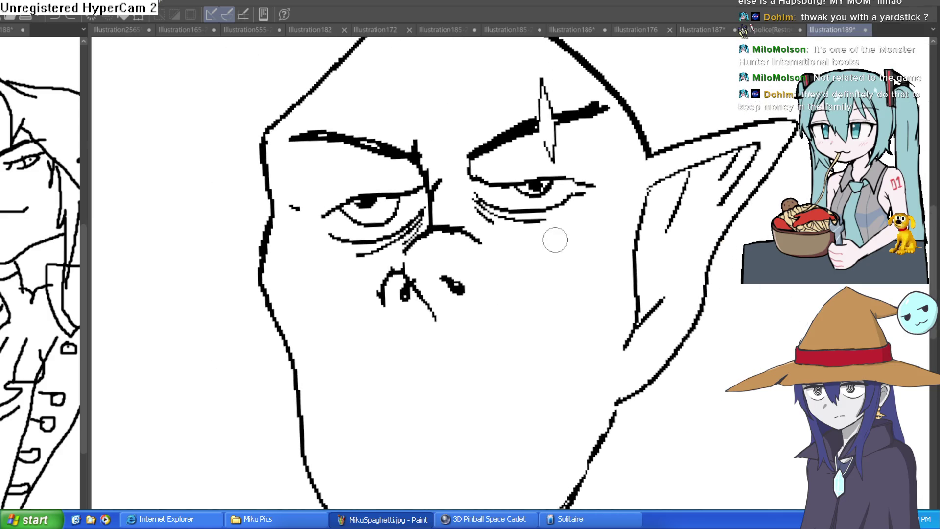
scroll(490, 226, up, 3)
scroll(447, 241, up, 1)
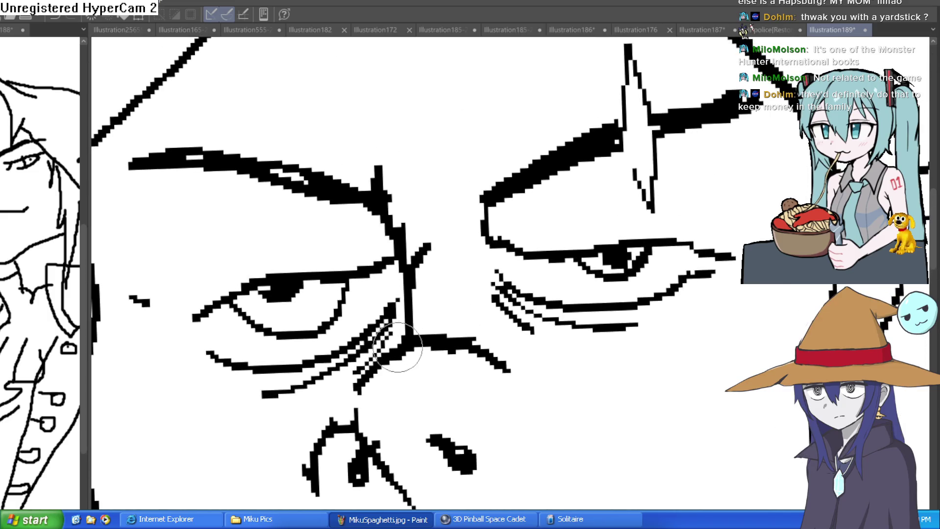
drag(413, 313, 389, 378)
scroll(484, 283, down, 4)
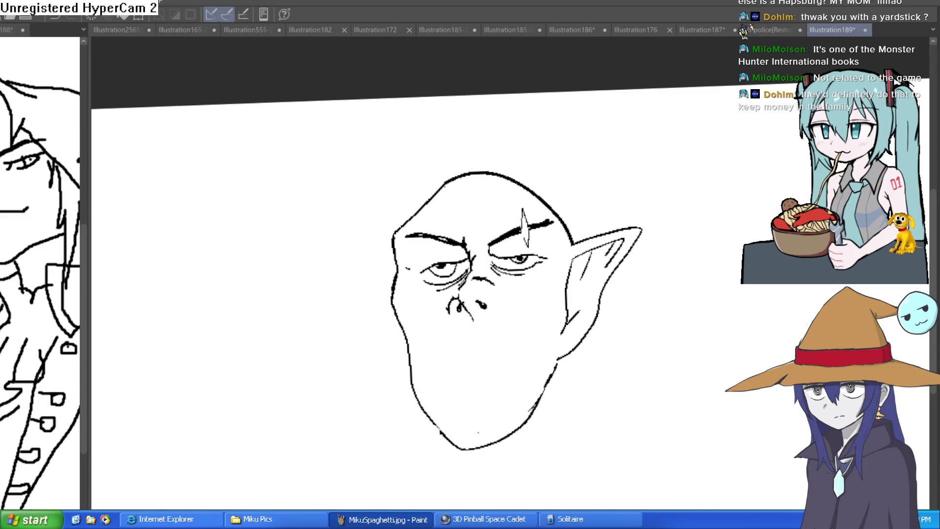
scroll(491, 317, up, 3)
Step: Draw the curved mouth, lower lip, left cheek line and a cheek crease beside the nose
mouse_move(365, 314)
mouse_down()
mouse_move(439, 288)
mouse_move(556, 297)
mouse_up()
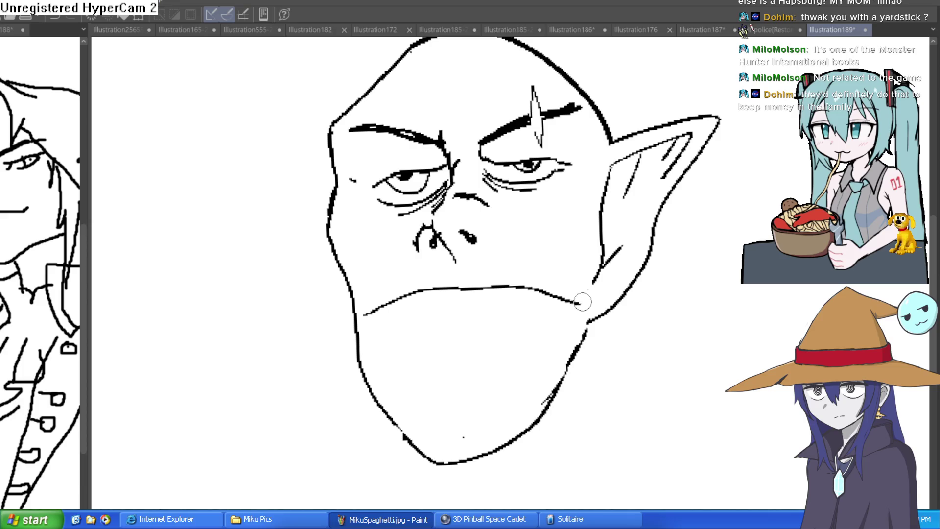
drag(403, 327, 514, 343)
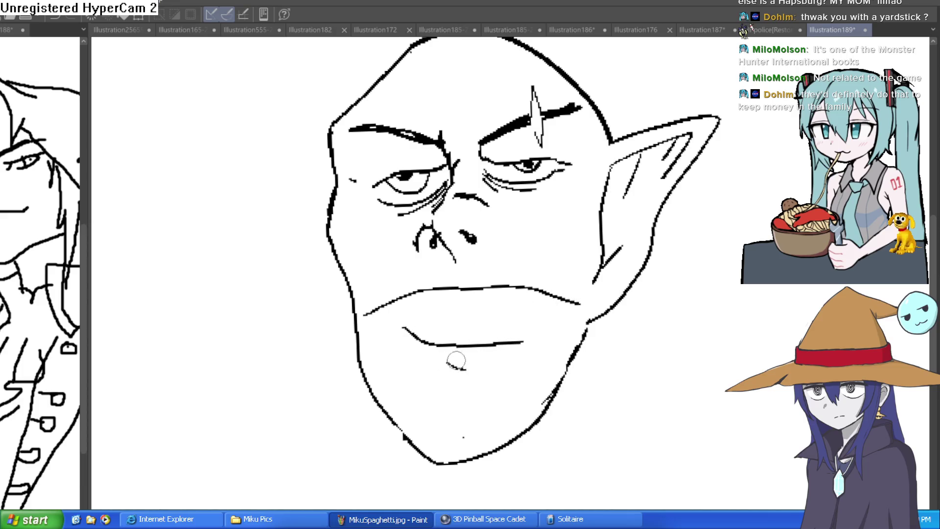
drag(349, 328, 352, 290)
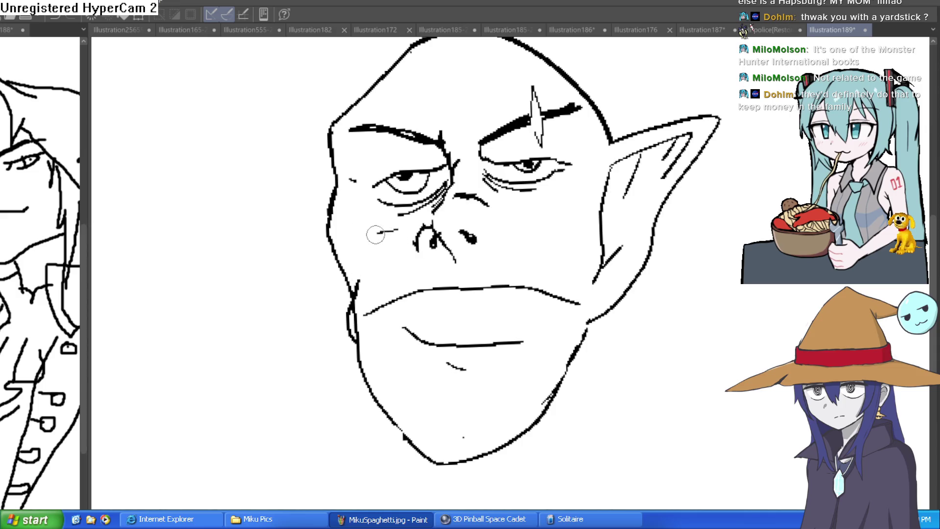
drag(518, 212, 565, 207)
Step: Undo the last stroke and draw the right tusk rising from the lower lip
mouse_move(439, 312)
mouse_down()
mouse_move(441, 288)
mouse_move(361, 234)
mouse_move(373, 283)
mouse_move(360, 282)
mouse_move(361, 292)
mouse_up()
key(ctrl+z)
key(ctrl+z)
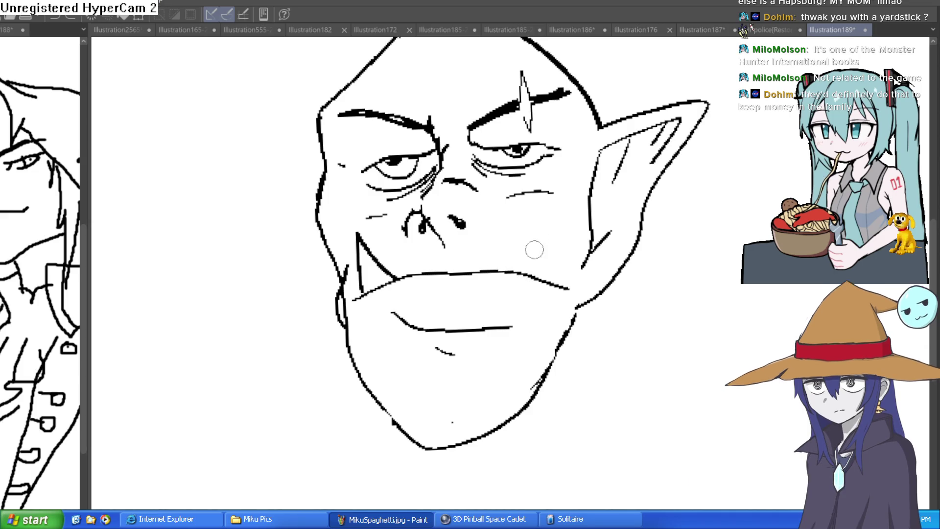
mouse_move(513, 271)
mouse_down()
mouse_move(550, 237)
mouse_move(547, 286)
mouse_up()
Step: Draw two neck lines and a short stroke below the jaw
scroll(613, 276, down, 2)
scroll(625, 264, up, 3)
scroll(630, 196, down, 4)
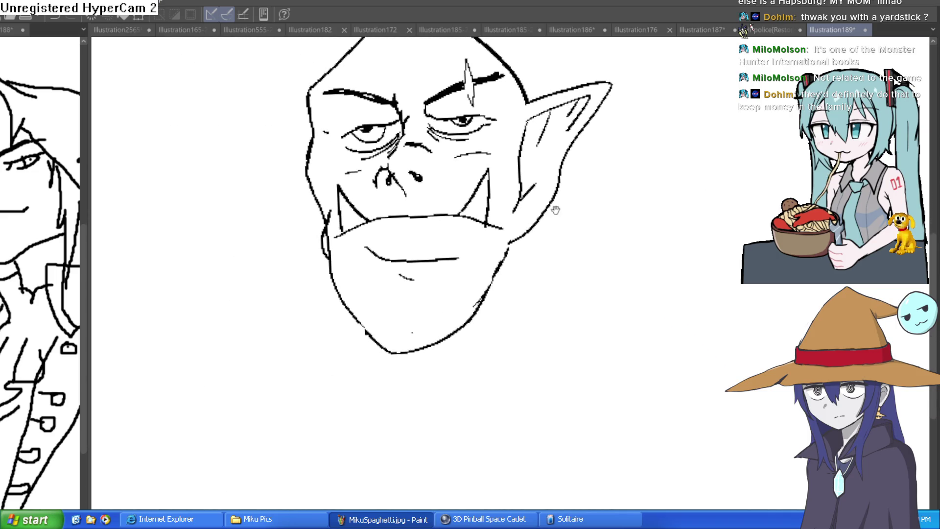
drag(509, 244, 523, 352)
drag(502, 272, 469, 381)
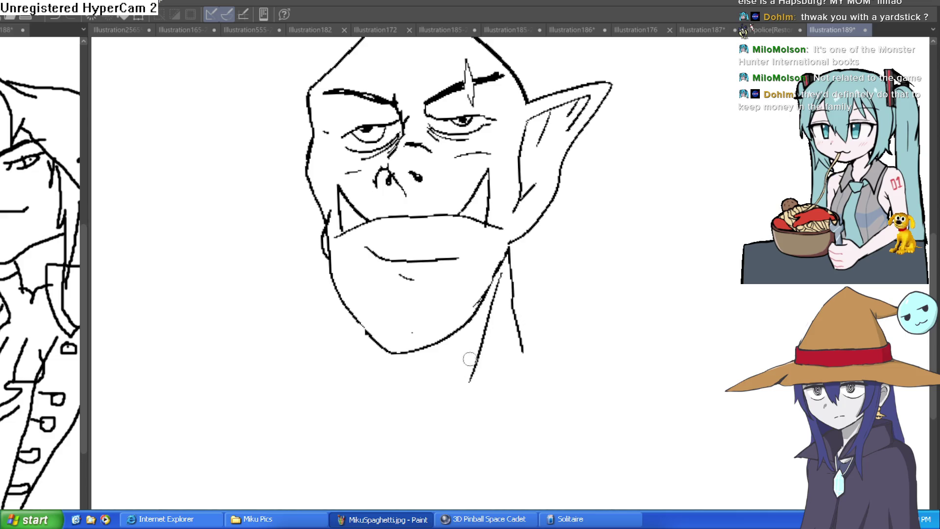
drag(351, 327, 367, 381)
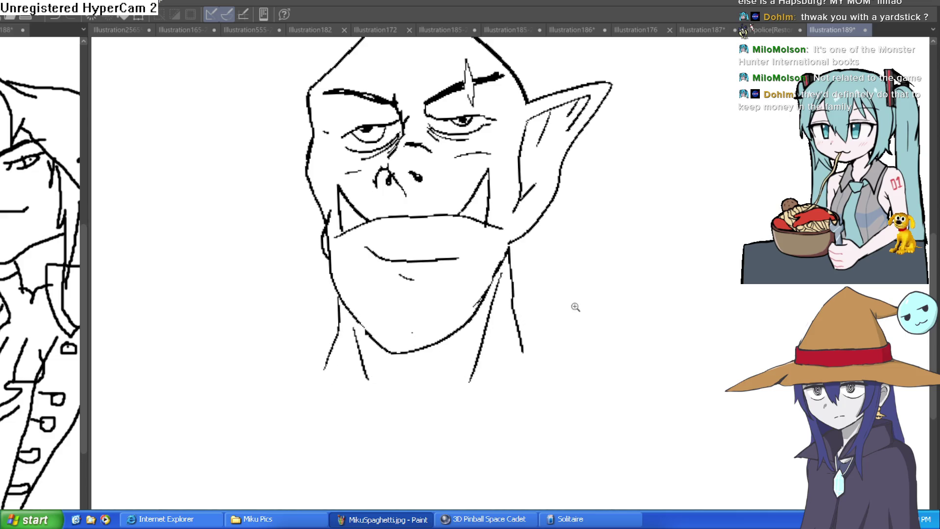
Step: On a rotated canvas, draw the pointed left ear with two inner-ear lines, then straighten the view
scroll(586, 325, down, 2)
scroll(503, 226, up, 4)
mouse_move(381, 213)
mouse_down()
mouse_move(332, 192)
mouse_move(356, 331)
mouse_move(386, 357)
mouse_up()
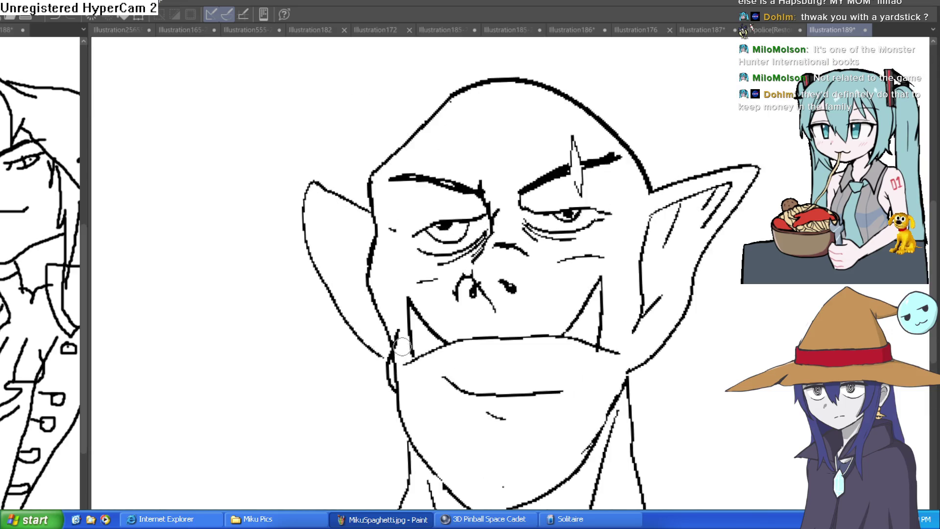
drag(436, 196, 508, 200)
drag(492, 163, 462, 114)
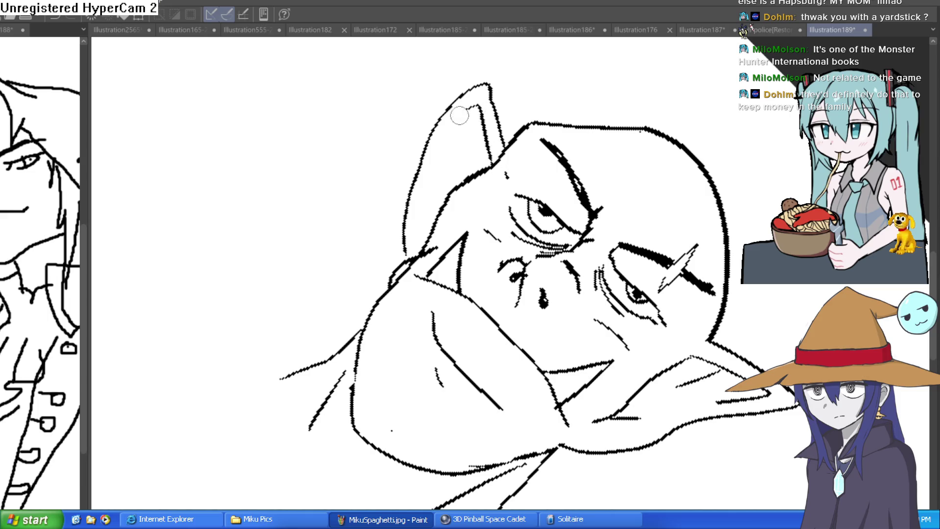
drag(424, 241, 486, 143)
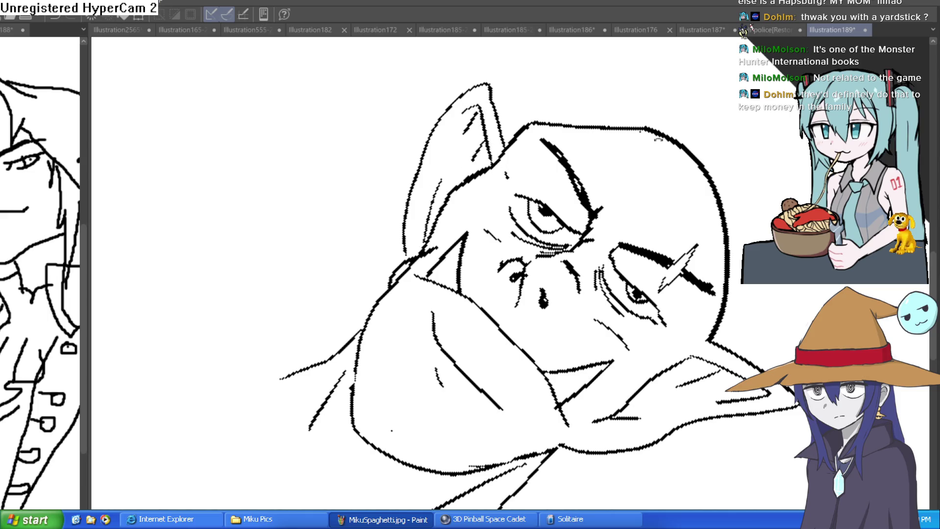
drag(654, 136, 657, 145)
scroll(715, 219, down, 4)
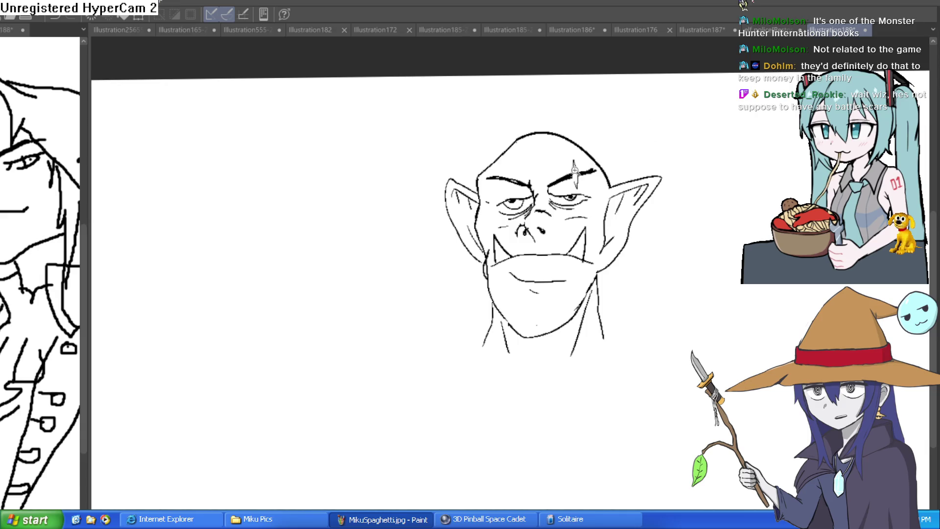
Step: Erase the lightning scar above the right eye and two small gaps in the eyebrow
scroll(565, 179, up, 5)
mouse_move(641, 185)
mouse_down()
mouse_move(640, 168)
mouse_move(640, 193)
mouse_move(618, 84)
mouse_up()
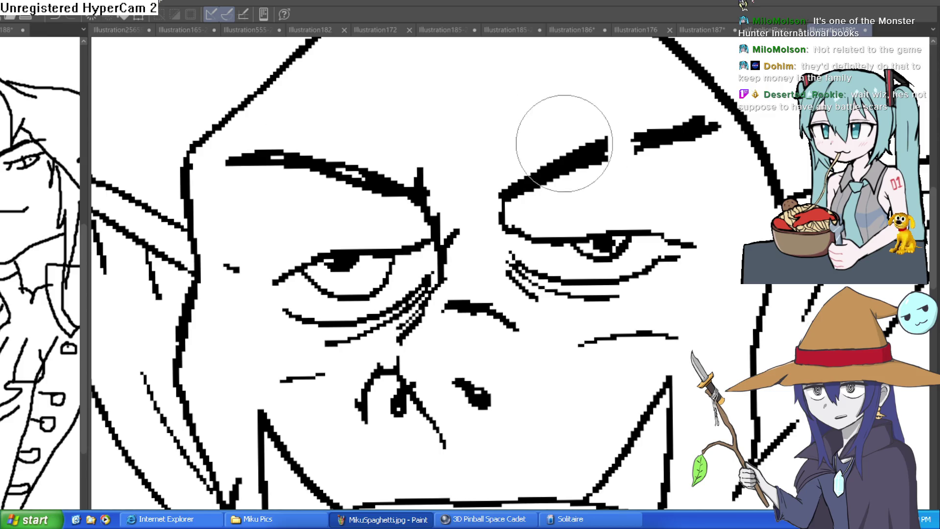
drag(566, 126, 590, 147)
click(667, 137)
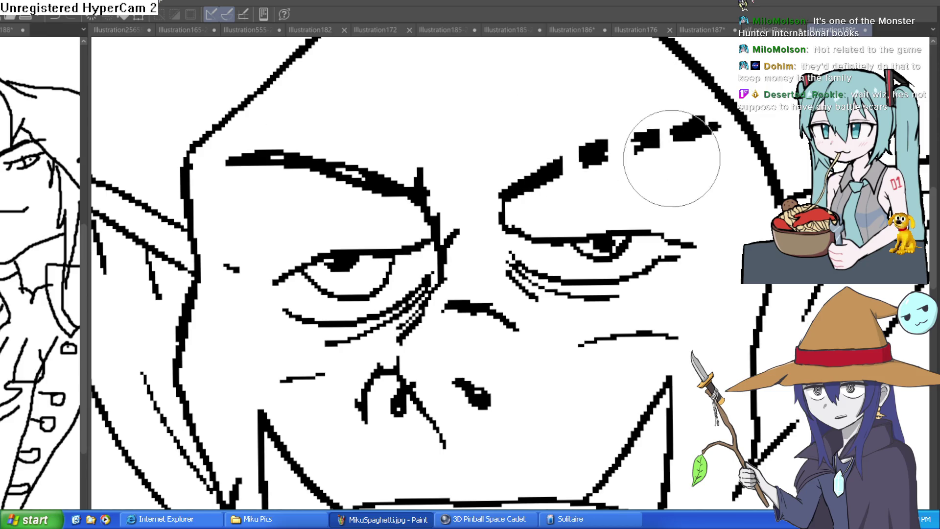
scroll(676, 196, down, 5)
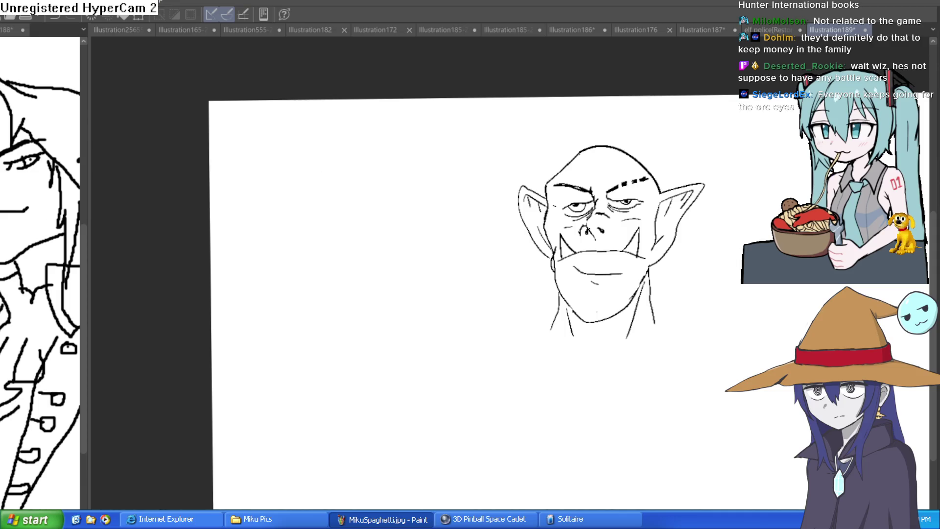
scroll(620, 194, up, 5)
Step: Flip the view horizontally, add a line near the eye, and level the canvas rotation
key(minus)
key(minus)
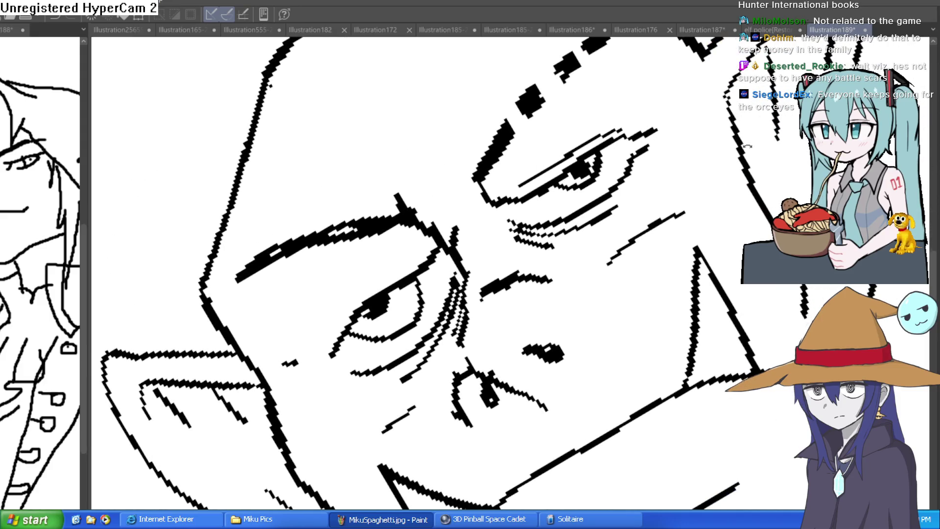
key(h)
mouse_move(610, 386)
mouse_down()
mouse_move(645, 332)
mouse_move(674, 245)
mouse_up()
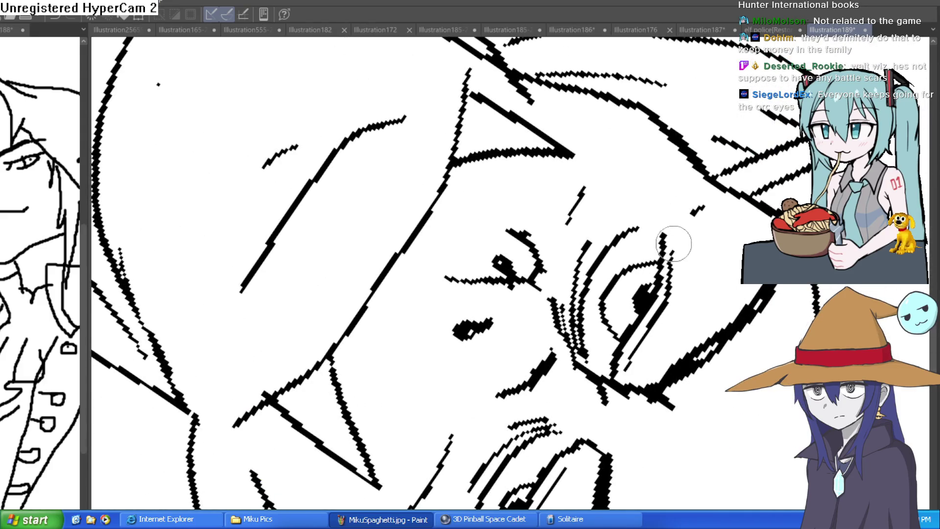
scroll(674, 245, down, 5)
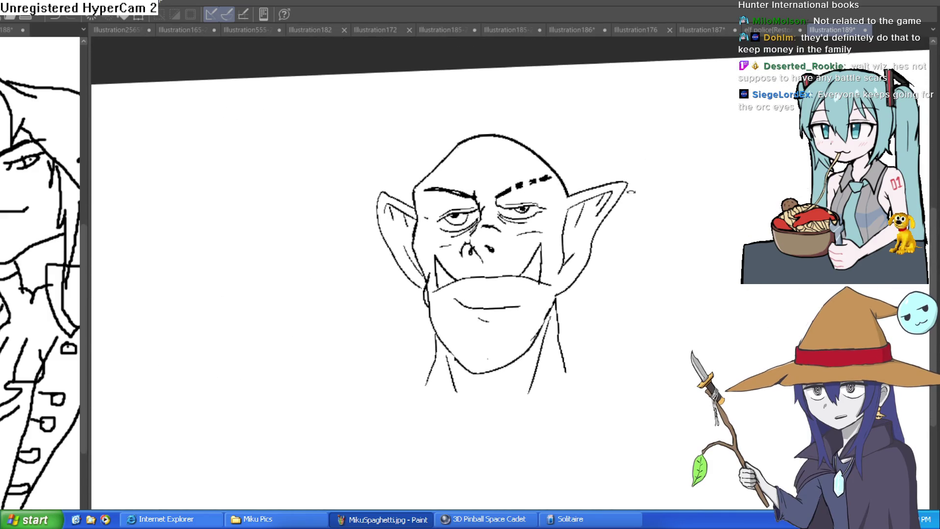
drag(627, 190, 635, 197)
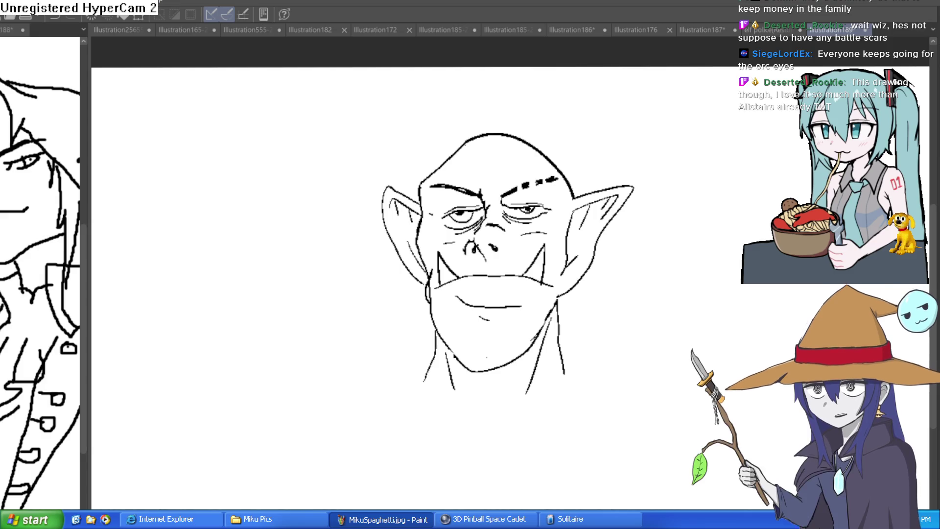
scroll(656, 268, down, 1)
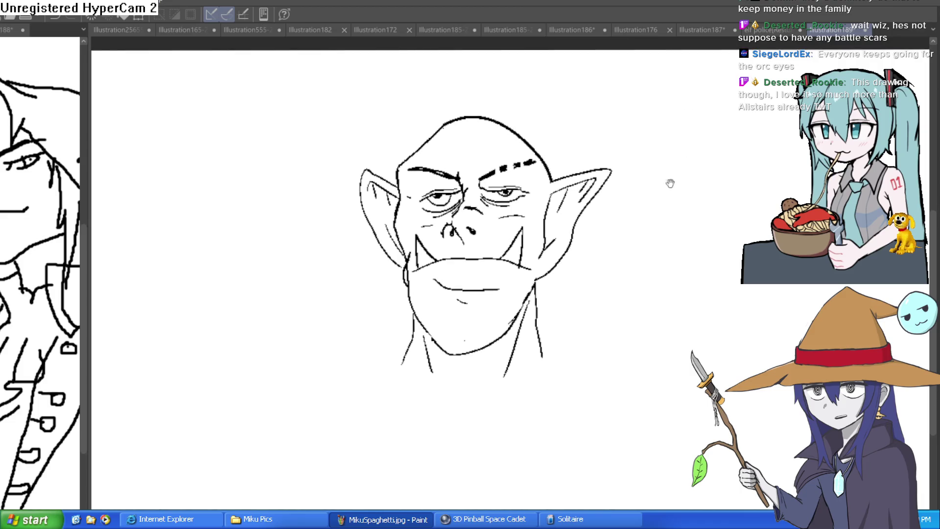
scroll(671, 172, down, 3)
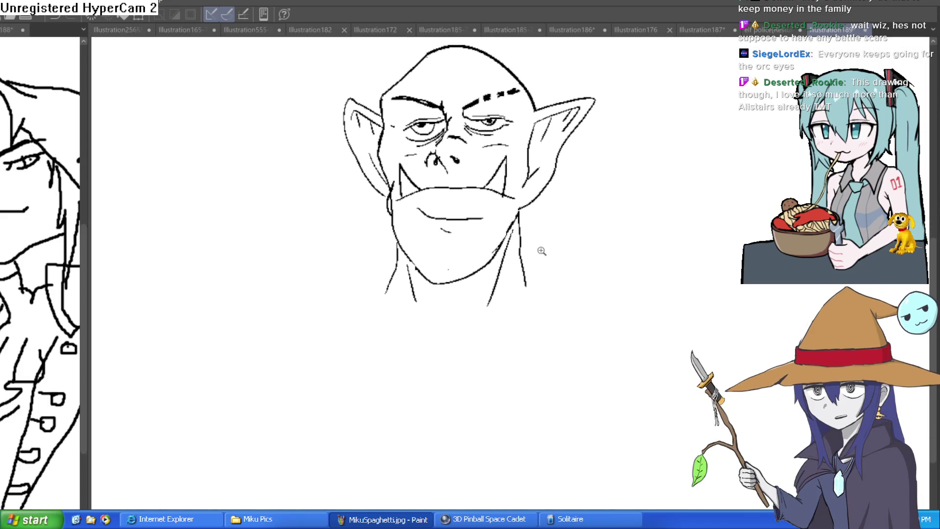
scroll(546, 247, up, 2)
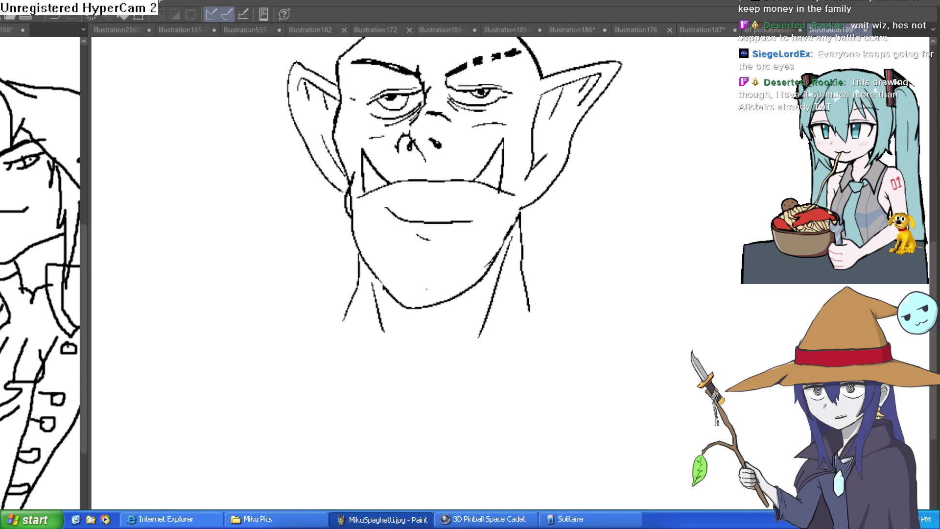
scroll(549, 245, up, 8)
scroll(703, 325, up, 5)
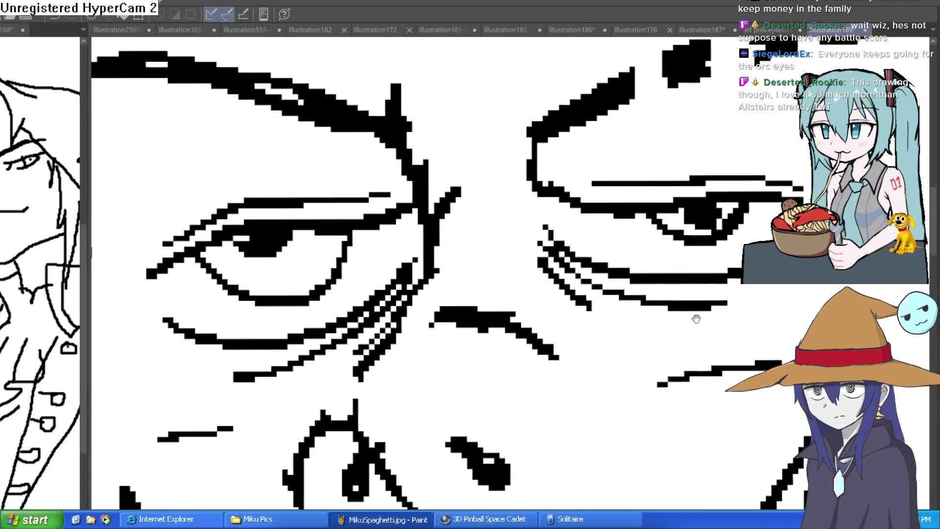
drag(717, 300, 705, 294)
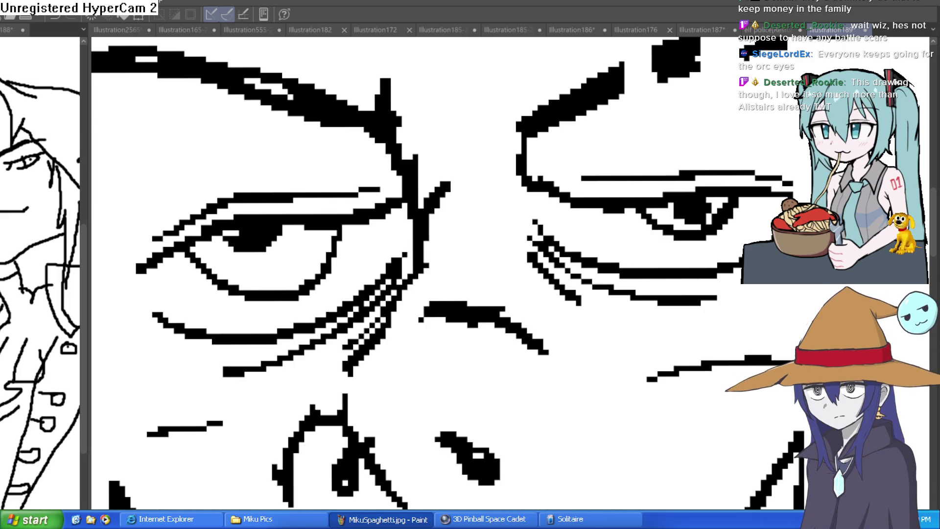
scroll(440, 269, down, 4)
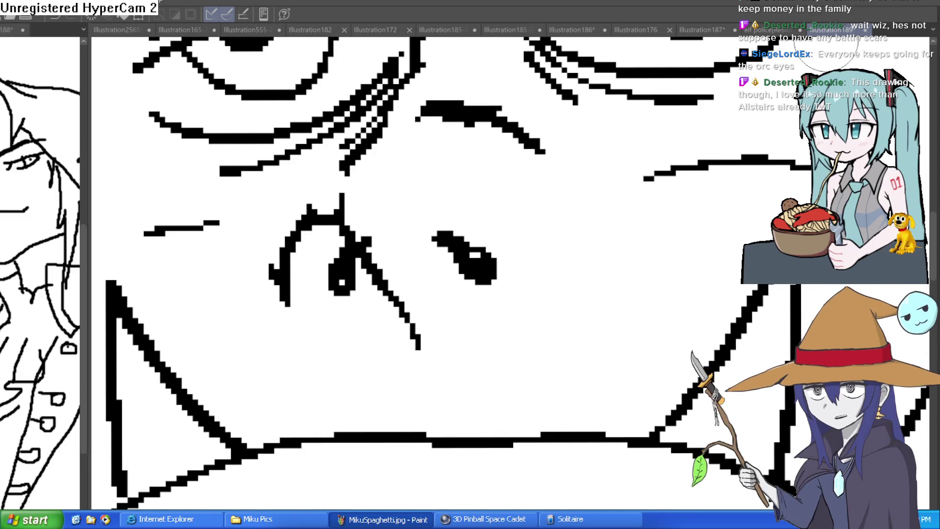
scroll(649, 337, down, 5)
scroll(651, 338, up, 2)
scroll(619, 293, down, 2)
scroll(636, 296, up, 1)
scroll(620, 294, down, 3)
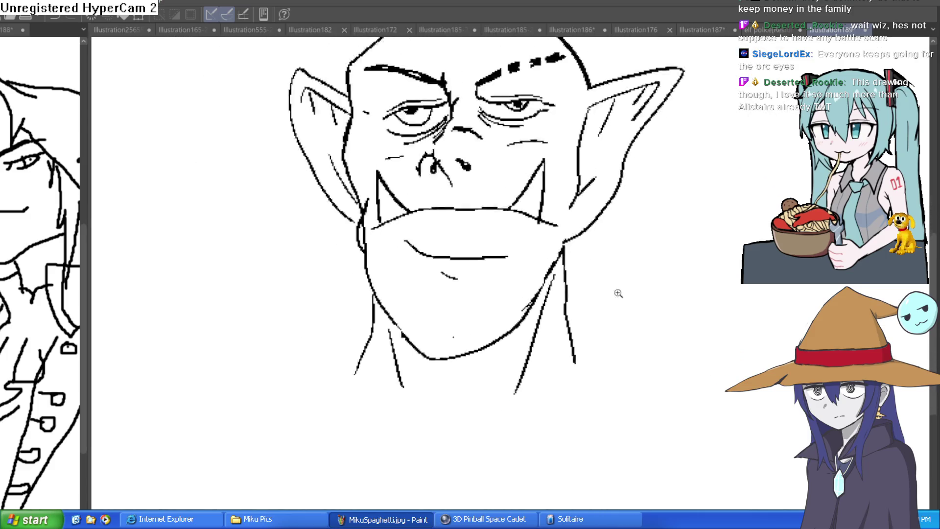
scroll(554, 286, right, 2)
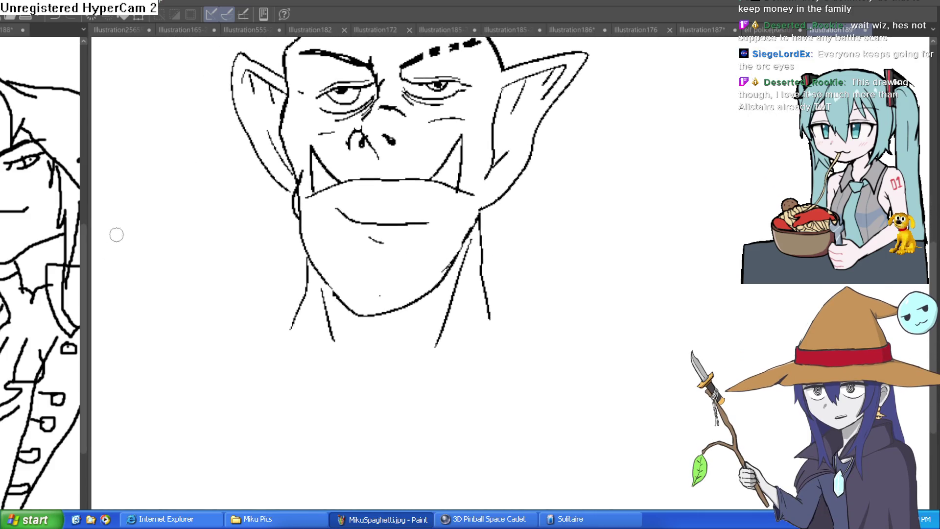
click(657, 29)
click(833, 29)
scroll(702, 294, up, 2)
scroll(702, 294, down, 3)
scroll(695, 292, up, 4)
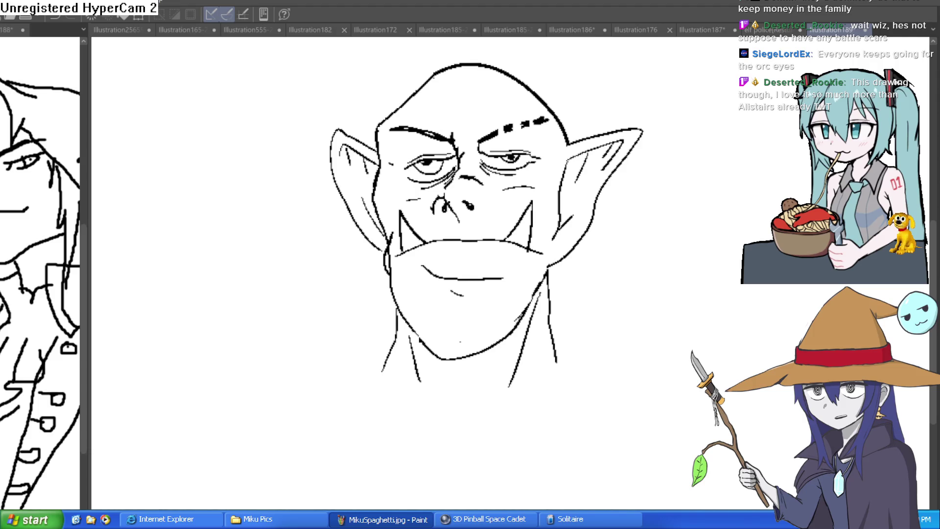
Step: Draw the right and left shoulder lines sloping outward from the base of the neck
drag(589, 323, 560, 274)
scroll(534, 301, up, 2)
drag(595, 352, 691, 387)
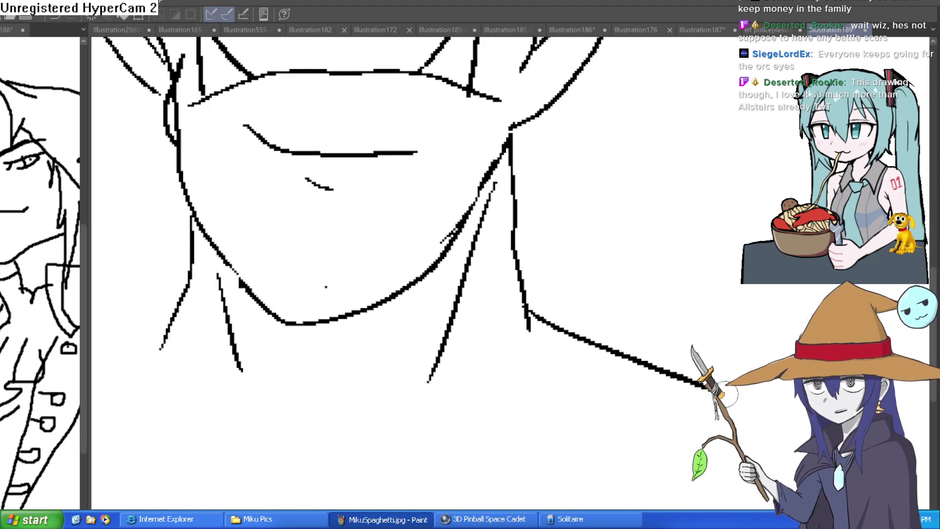
scroll(673, 394, down, 3)
drag(541, 370, 475, 404)
drag(722, 414, 621, 386)
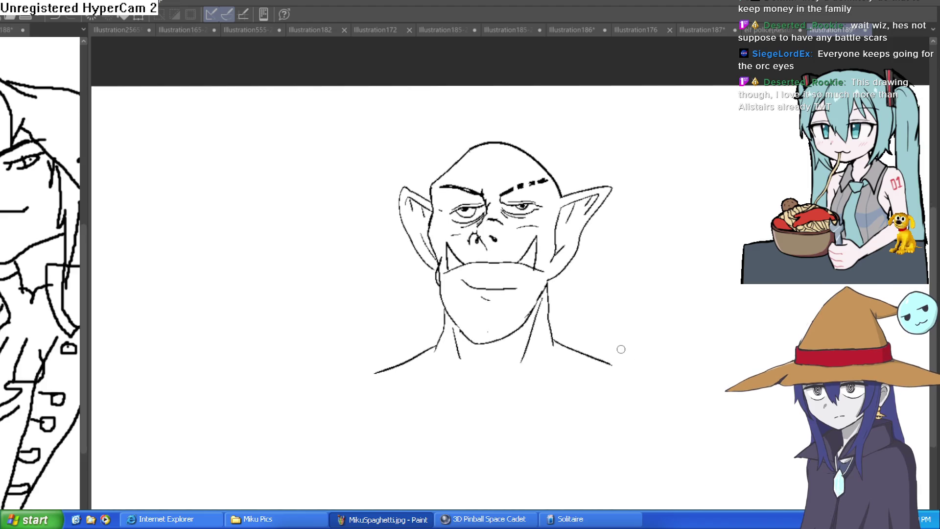
scroll(556, 368, up, 1)
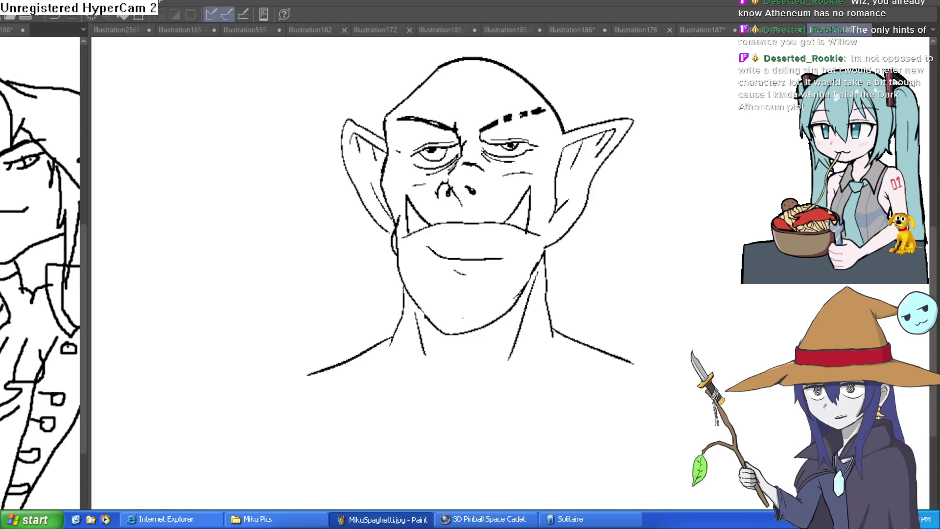
Step: Round the right shoulder with a curve and extend the left shoulder line further down
drag(711, 295, 675, 294)
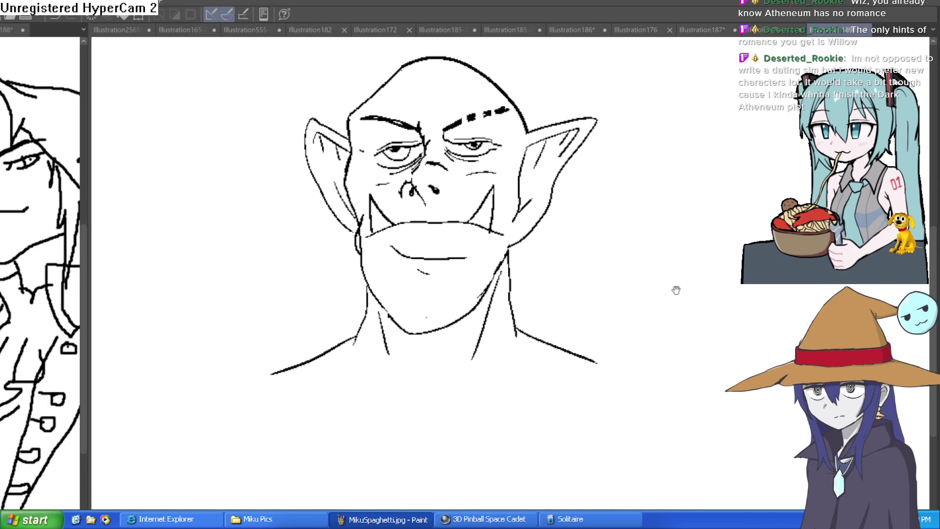
drag(596, 364, 662, 408)
drag(270, 379, 218, 432)
scroll(678, 318, down, 1)
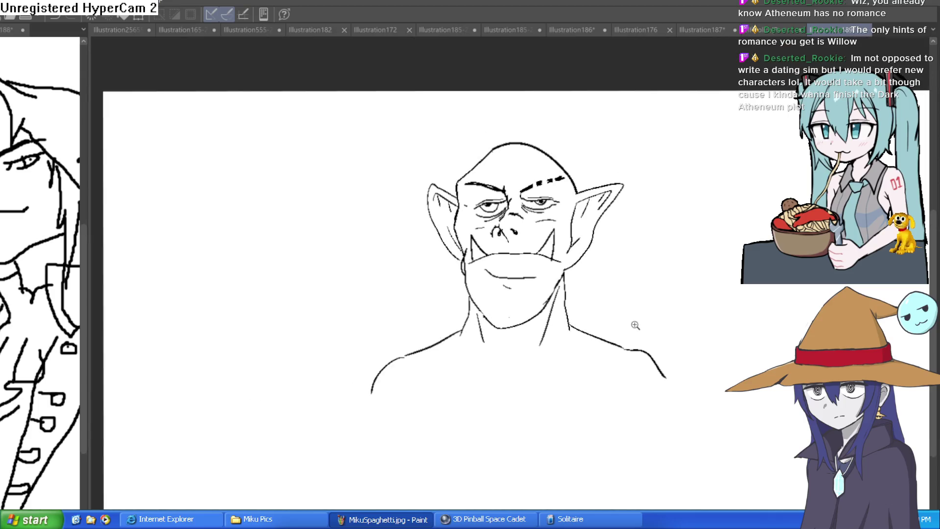
scroll(639, 325, up, 4)
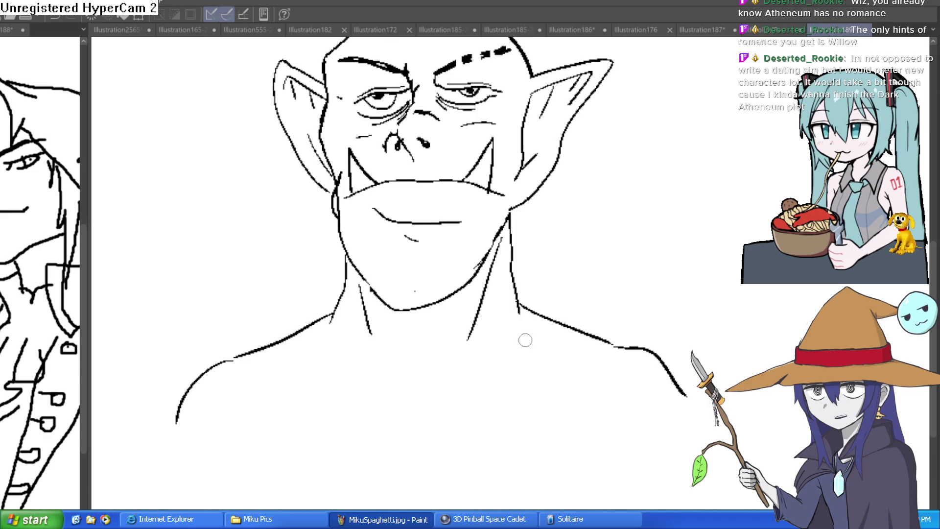
Step: Sketch the hoodie: a diagonal line across the chest and curved hood lines beside the neck
mouse_move(420, 423)
mouse_down()
mouse_move(546, 324)
mouse_move(522, 286)
mouse_up()
mouse_move(584, 278)
mouse_down()
mouse_move(594, 337)
mouse_move(553, 368)
mouse_up()
drag(600, 313, 583, 376)
drag(626, 343, 620, 365)
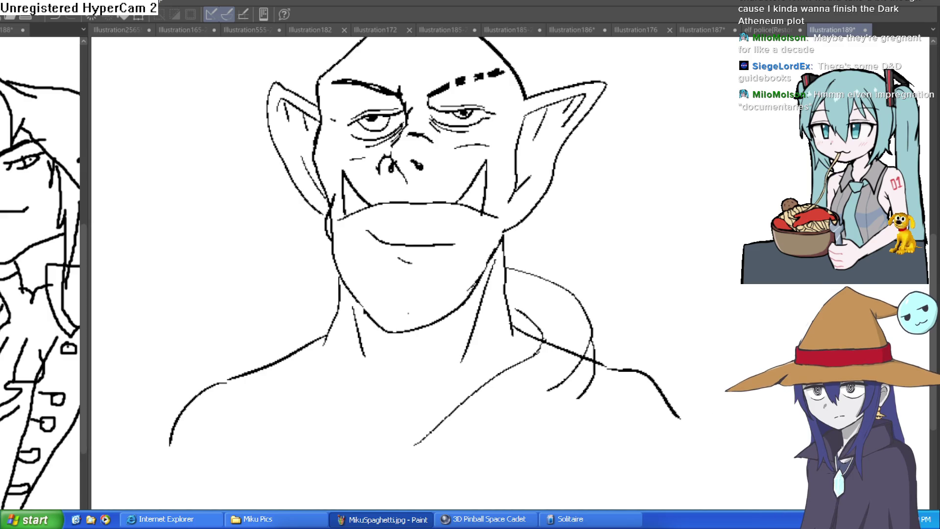
scroll(556, 326, down, 2)
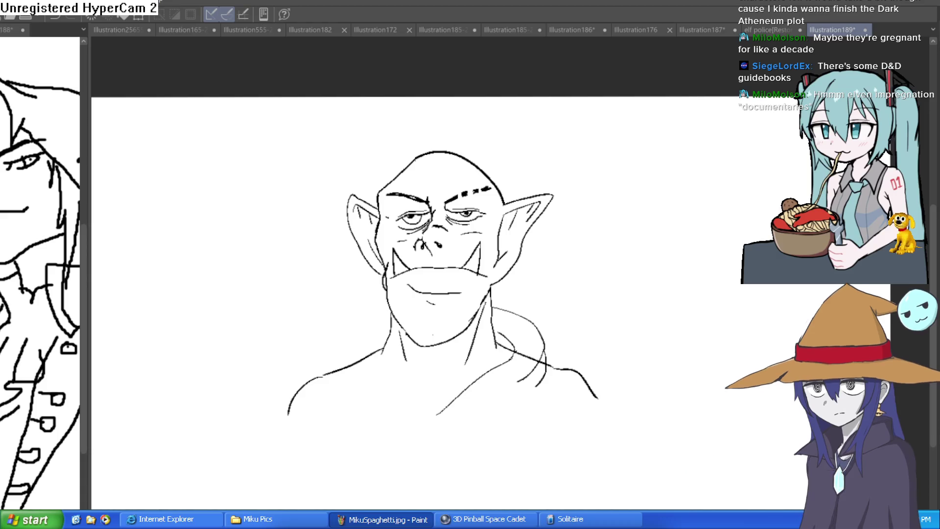
scroll(517, 332, up, 2)
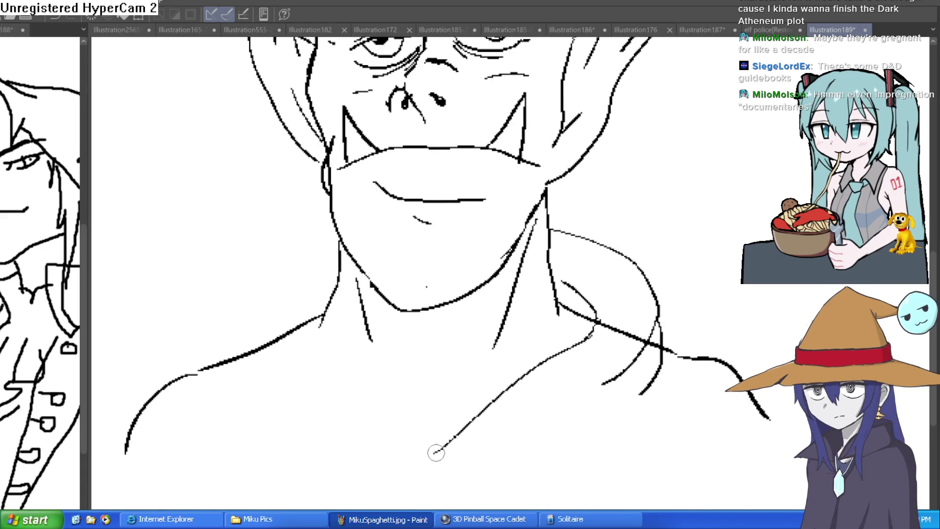
Step: Draw the hood curve over the left shoulder and both V-neck sides, trimming the right shoulder line
mouse_move(338, 252)
mouse_down()
mouse_move(284, 279)
mouse_move(274, 324)
mouse_up()
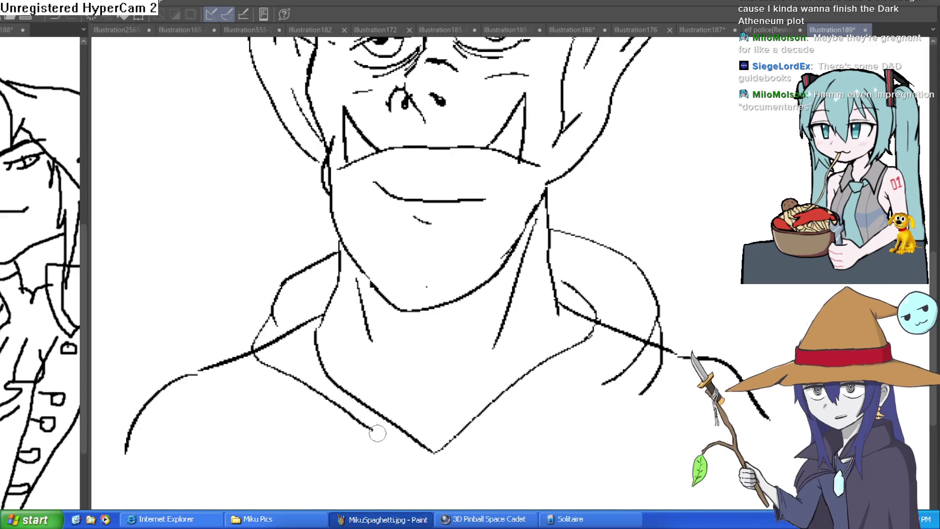
mouse_move(274, 303)
mouse_down()
mouse_move(292, 344)
mouse_move(280, 374)
mouse_move(385, 465)
mouse_up()
drag(604, 389, 481, 463)
mouse_move(616, 326)
mouse_down()
mouse_move(602, 331)
mouse_move(647, 330)
mouse_move(659, 344)
mouse_up()
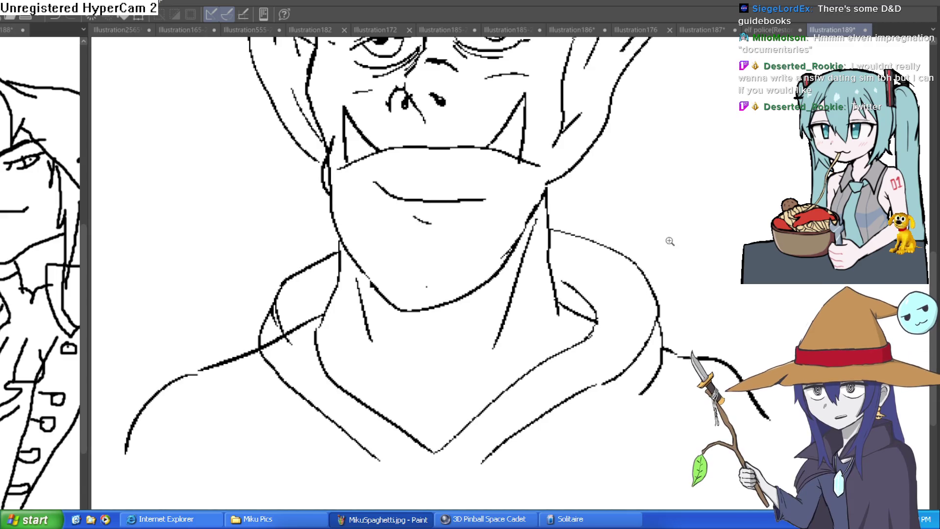
Step: Zoom out and pan so the whole orc head is in view
scroll(668, 242, down, 3)
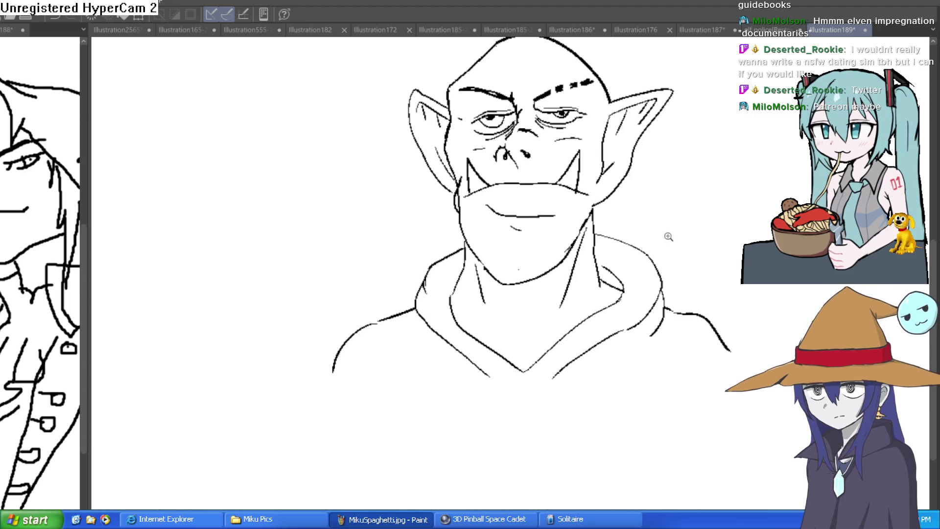
scroll(668, 235, down, 3)
mouse_move(664, 235)
mouse_down()
mouse_move(620, 261)
mouse_move(598, 227)
mouse_up()
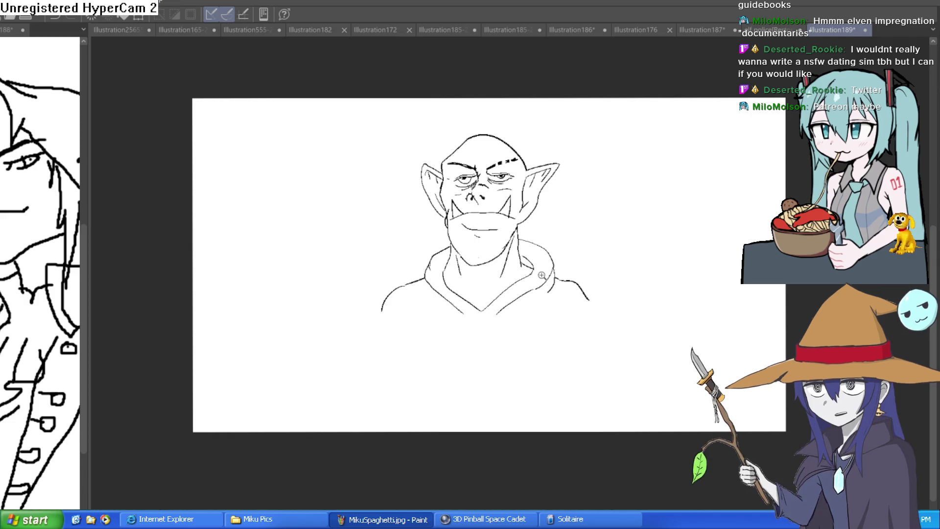
scroll(589, 249, up, 4)
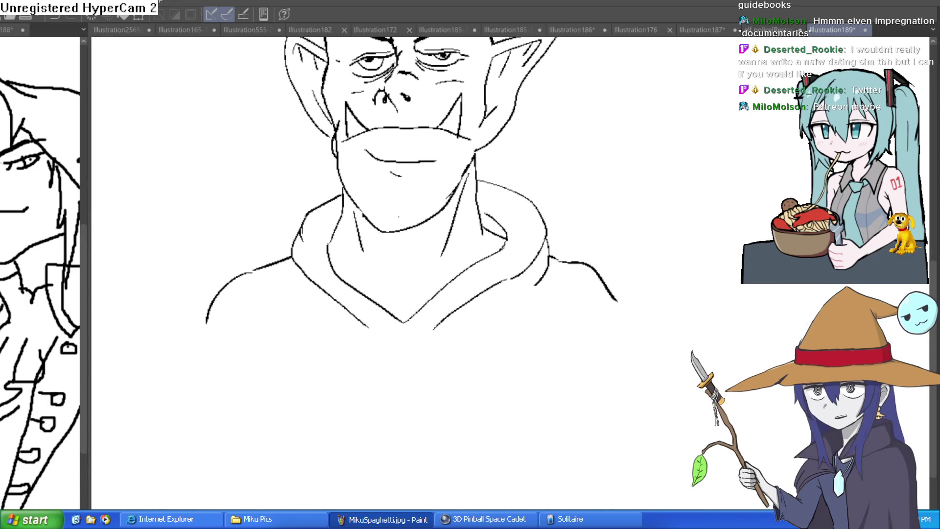
scroll(562, 199, down, 3)
scroll(558, 225, up, 3)
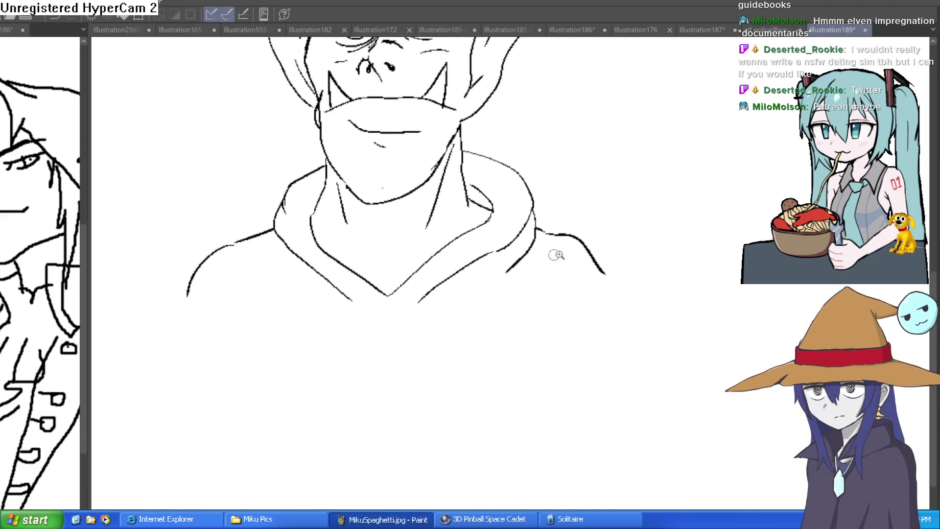
scroll(554, 255, down, 4)
scroll(571, 294, up, 4)
drag(596, 279, 644, 268)
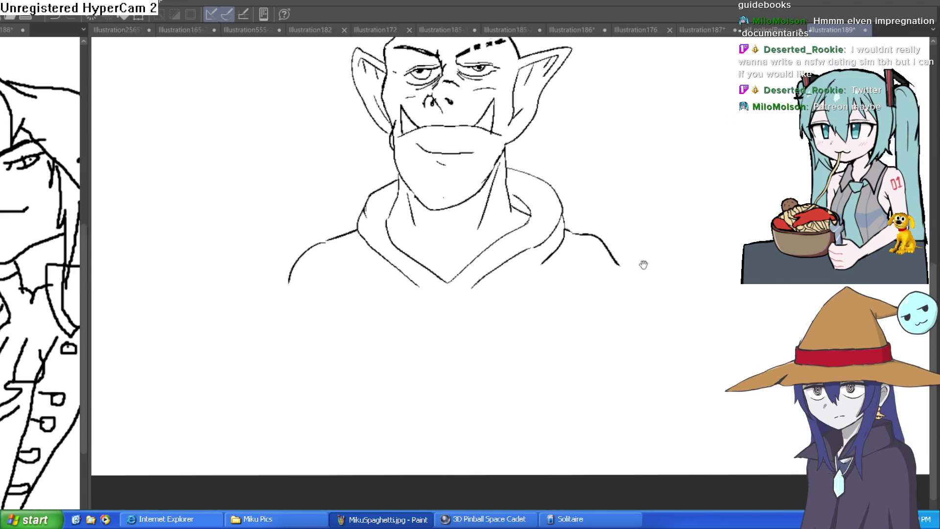
scroll(621, 288, down, 3)
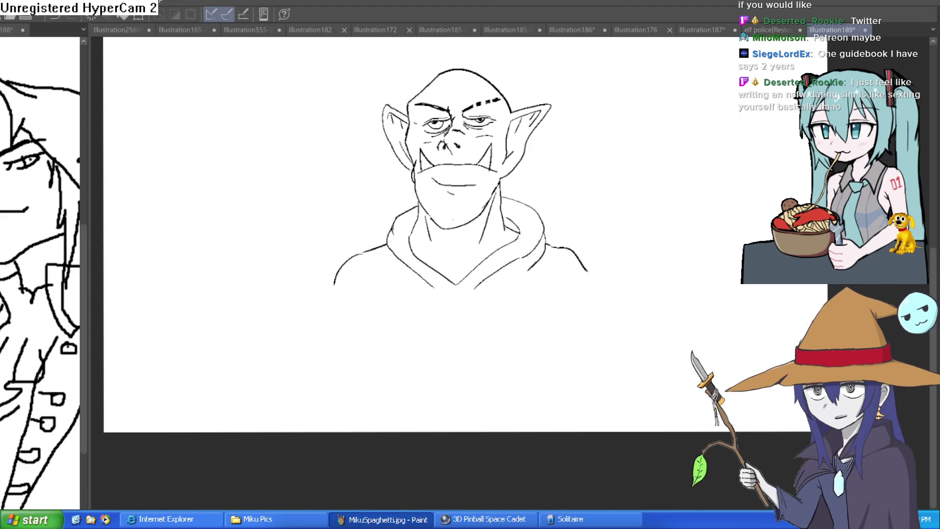
Step: Remove a stray stroke, then add wrinkle lines across the orc's forehead
drag(637, 310, 677, 290)
key(ctrl+z)
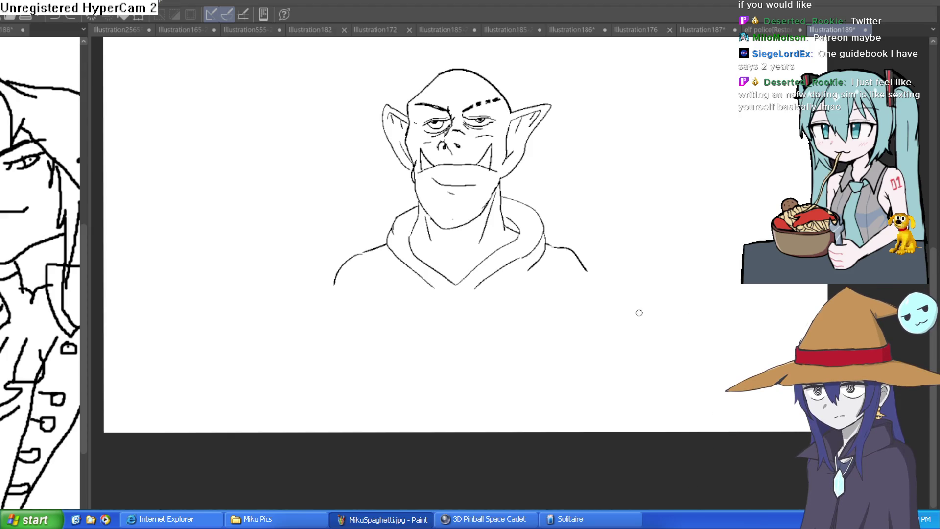
click(556, 302)
drag(570, 299, 532, 368)
scroll(392, 147, up, 5)
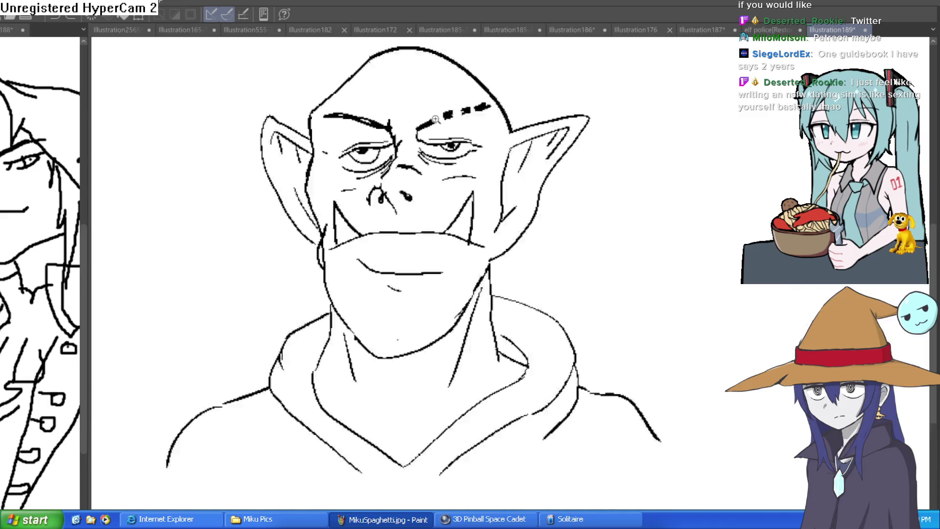
mouse_move(385, 137)
mouse_down()
mouse_move(504, 122)
mouse_move(368, 116)
mouse_move(436, 102)
mouse_up()
Step: Extend the shoulder line downward and draw a clean left hoodie side from the shoulder
scroll(603, 205, down, 5)
scroll(603, 220, up, 3)
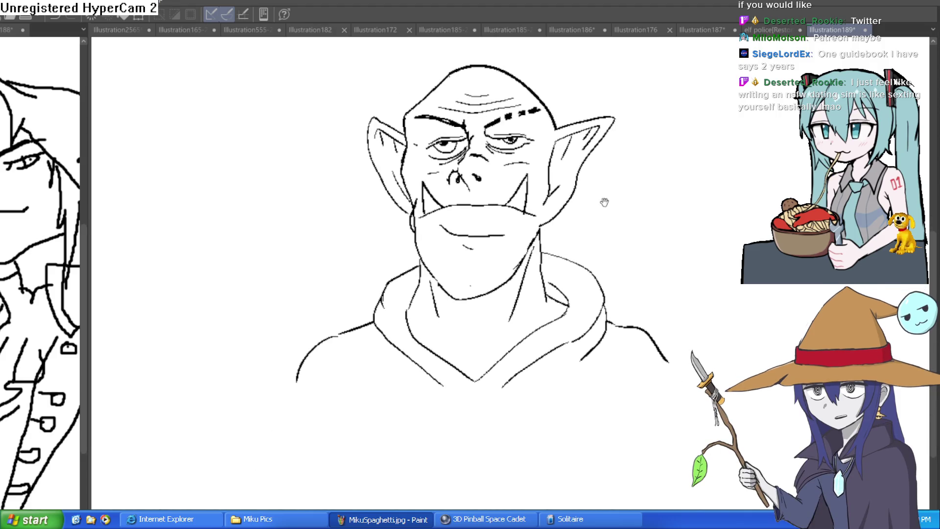
scroll(603, 252, up, 3)
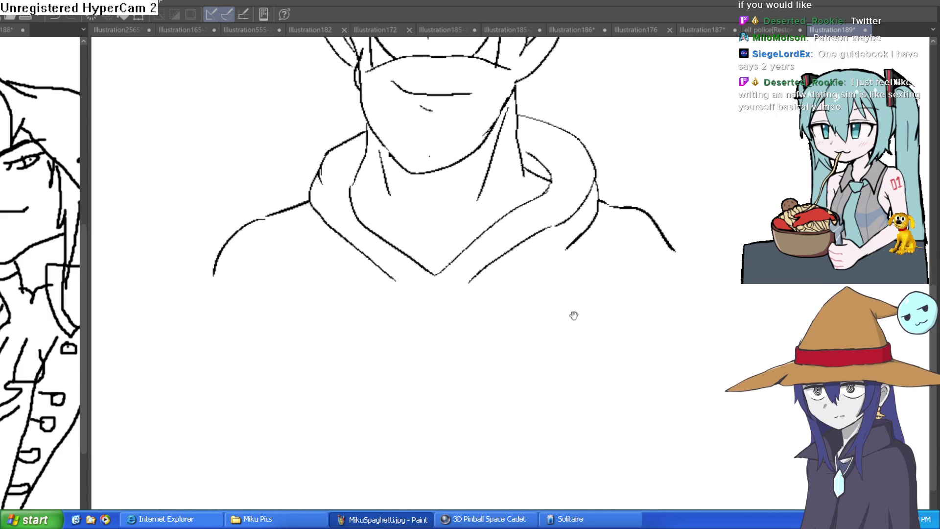
mouse_move(623, 253)
mouse_down()
mouse_move(674, 391)
mouse_move(615, 509)
mouse_up()
scroll(705, 483, down, 2)
scroll(705, 482, down, 1)
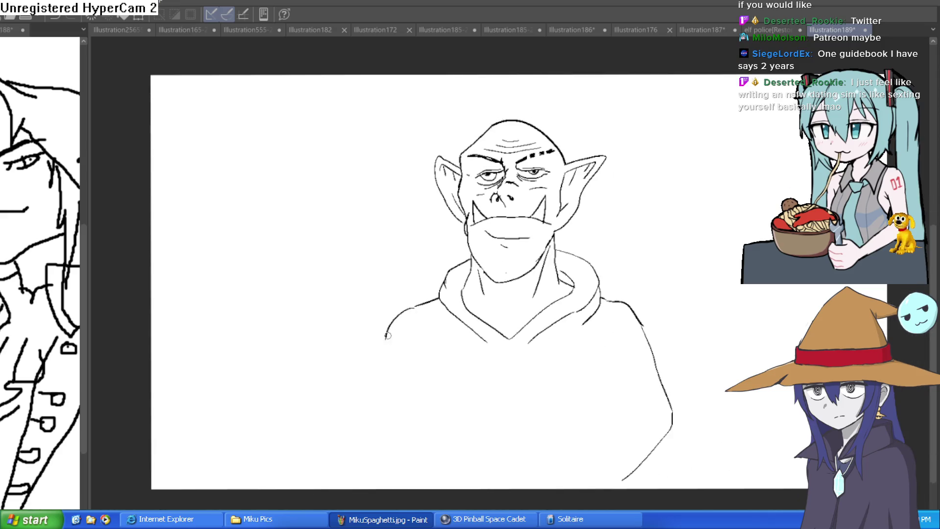
drag(387, 338, 357, 446)
drag(605, 417, 576, 403)
key(ctrl+z)
mouse_move(357, 322)
mouse_down()
mouse_move(346, 371)
mouse_move(349, 473)
mouse_up()
key(ctrl+z)
mouse_move(358, 323)
mouse_down()
mouse_move(328, 397)
mouse_move(358, 475)
mouse_up()
Step: Carry the hoodie edges to the page bottom and add fold lines on both sides
scroll(550, 390, up, 3)
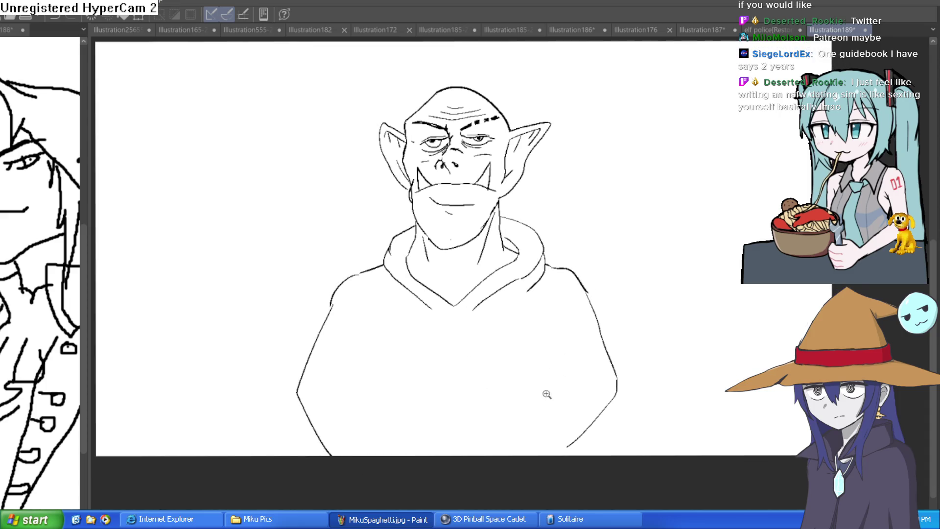
drag(573, 395, 609, 377)
drag(605, 457, 587, 482)
drag(609, 405, 613, 425)
mouse_move(228, 275)
mouse_down()
mouse_move(252, 336)
mouse_move(233, 299)
mouse_move(205, 502)
mouse_up()
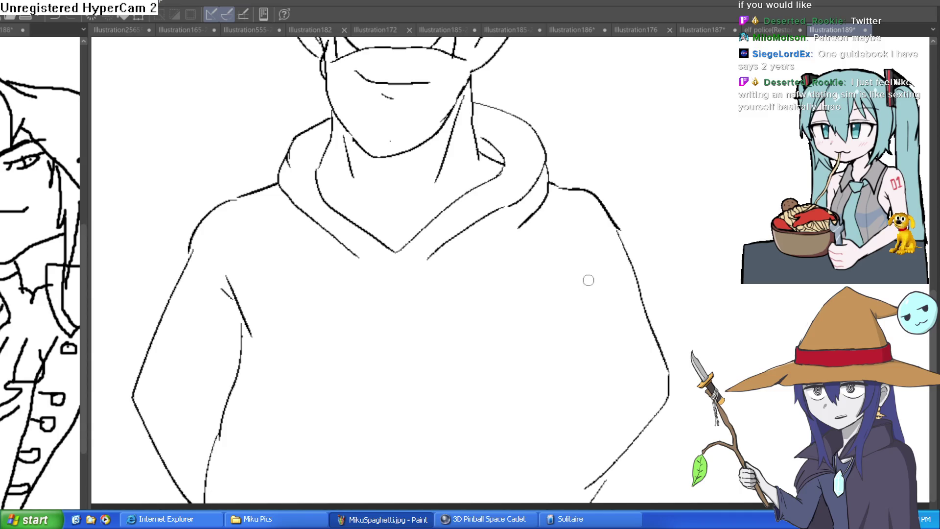
mouse_move(580, 269)
mouse_down()
mouse_move(539, 300)
mouse_move(550, 269)
mouse_up()
drag(541, 316, 551, 367)
mouse_move(549, 370)
mouse_down()
mouse_move(555, 383)
mouse_move(534, 408)
mouse_move(491, 502)
mouse_up()
drag(628, 453, 606, 508)
Step: Draw the kangaroo pocket's top edge and redraw the shoulder as a thick curved line
mouse_move(270, 402)
mouse_down()
mouse_move(374, 415)
mouse_move(473, 404)
mouse_up()
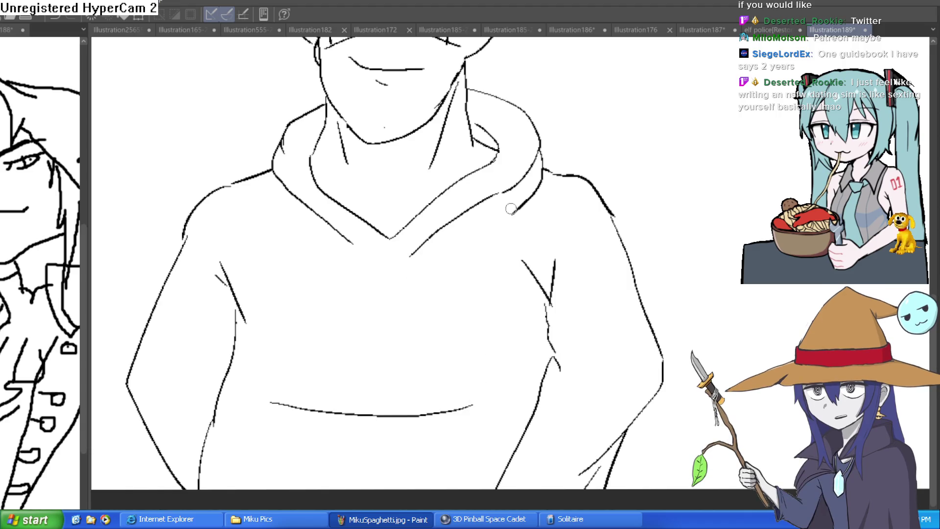
scroll(526, 205, up, 3)
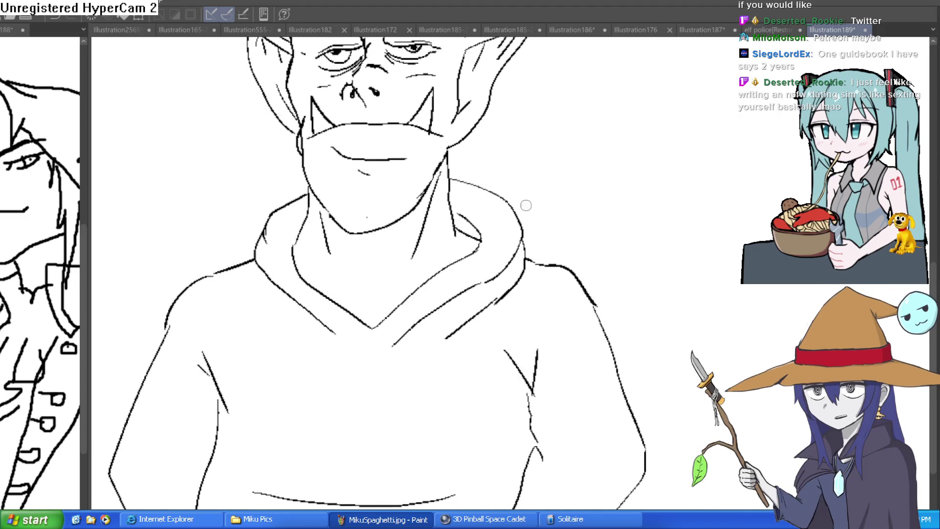
click(542, 239)
mouse_move(530, 313)
mouse_down()
mouse_move(512, 250)
mouse_move(417, 148)
mouse_move(377, 138)
mouse_up()
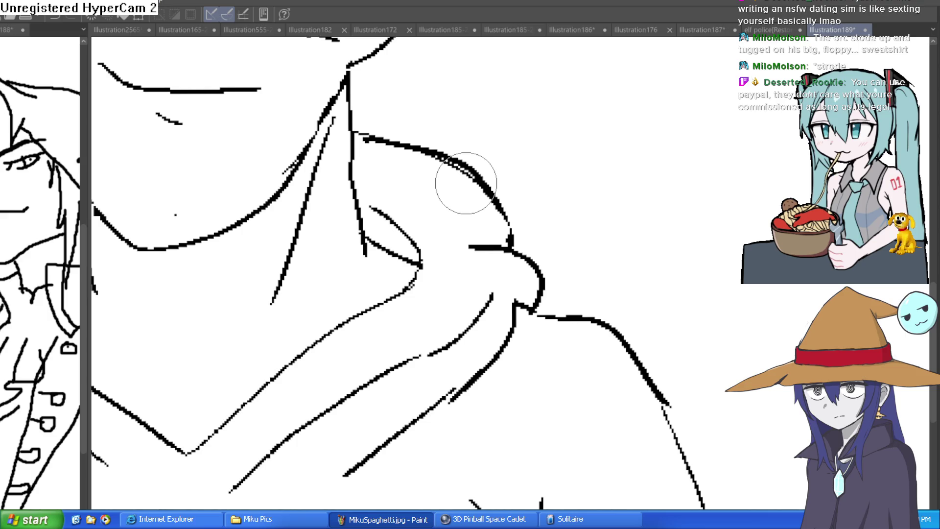
Step: Draw the kangaroo pocket's sides, a hooked top edge and an inner right line
scroll(672, 204, down, 5)
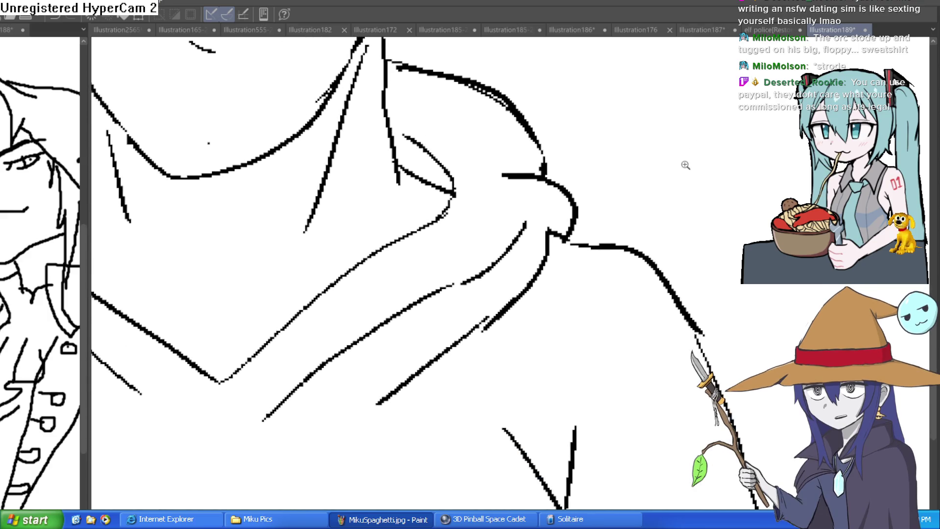
scroll(628, 186, down, 3)
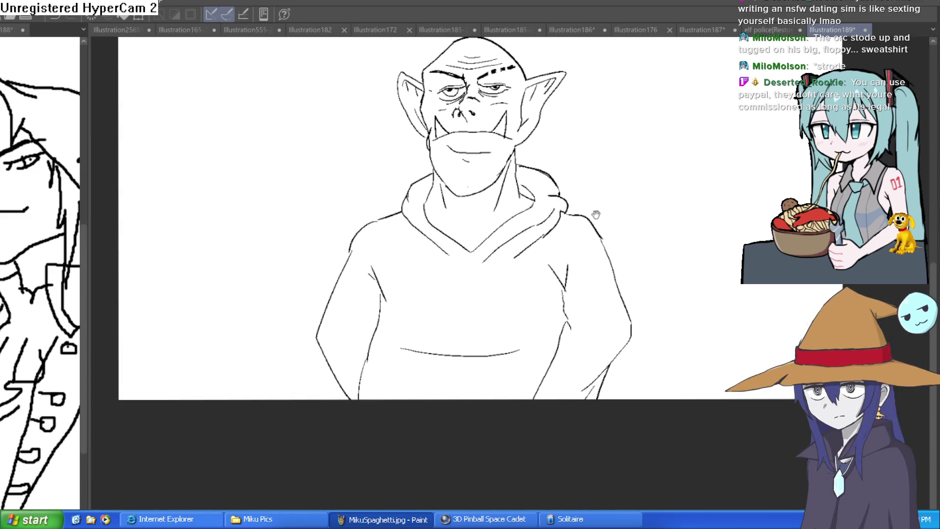
scroll(606, 210, down, 3)
mouse_move(675, 195)
mouse_down()
mouse_move(682, 206)
mouse_move(642, 216)
mouse_up()
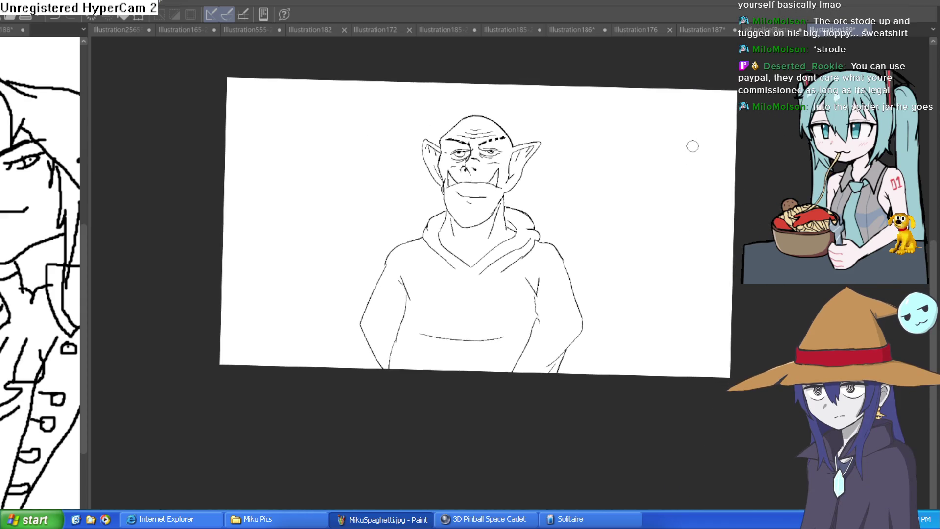
scroll(533, 242, up, 3)
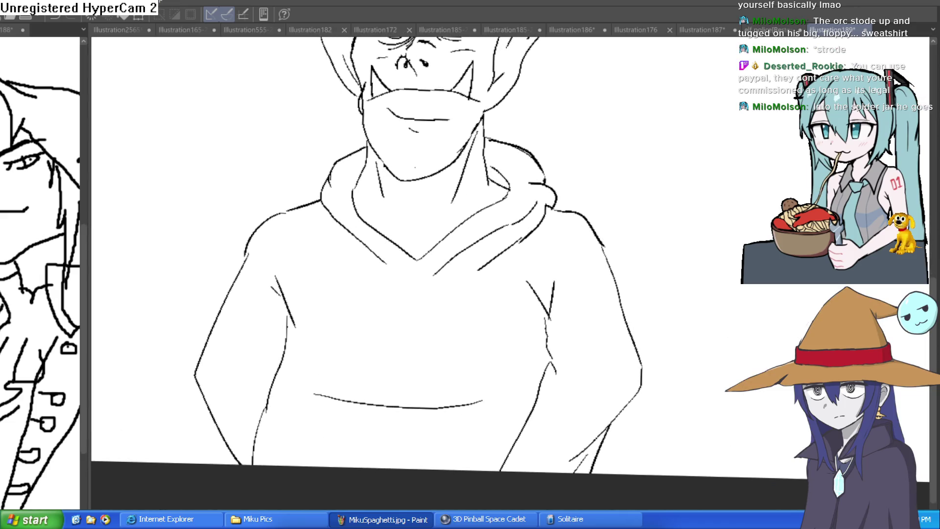
scroll(451, 265, up, 2)
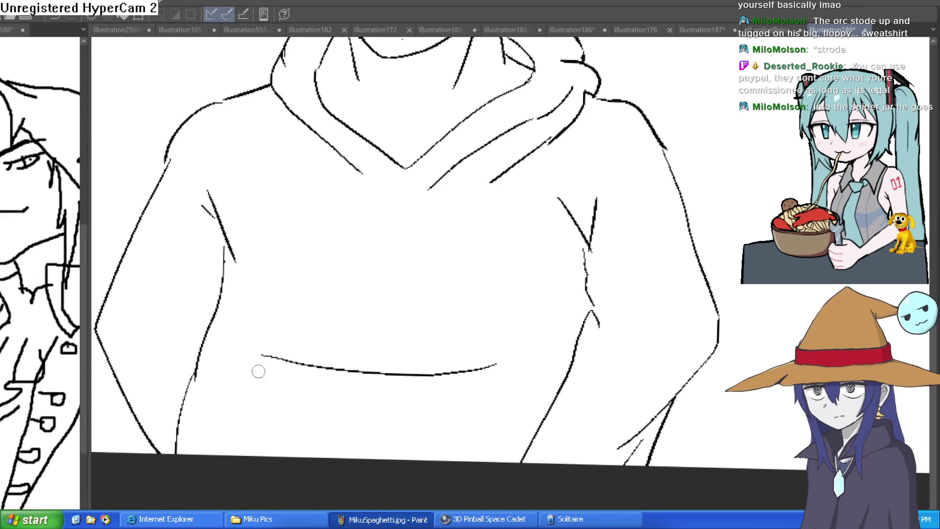
drag(255, 363, 210, 453)
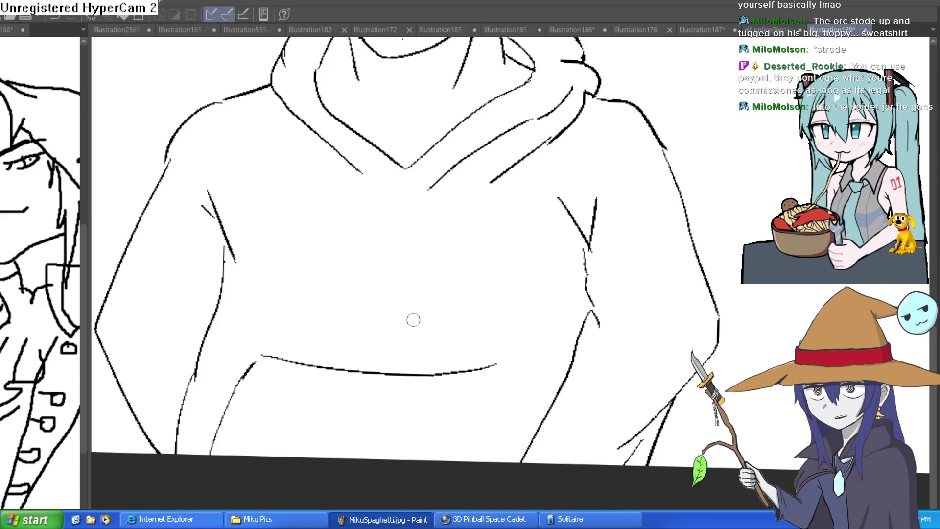
drag(509, 367, 534, 437)
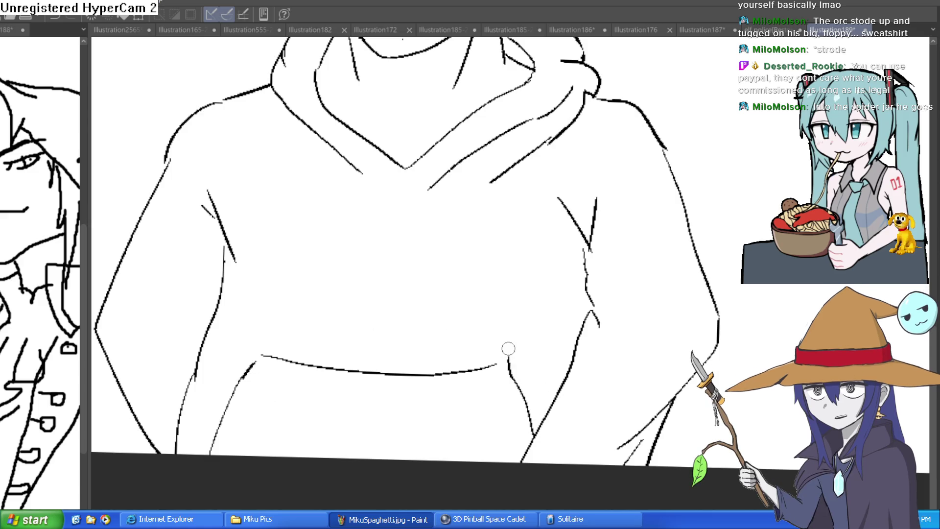
scroll(509, 350, down, 2)
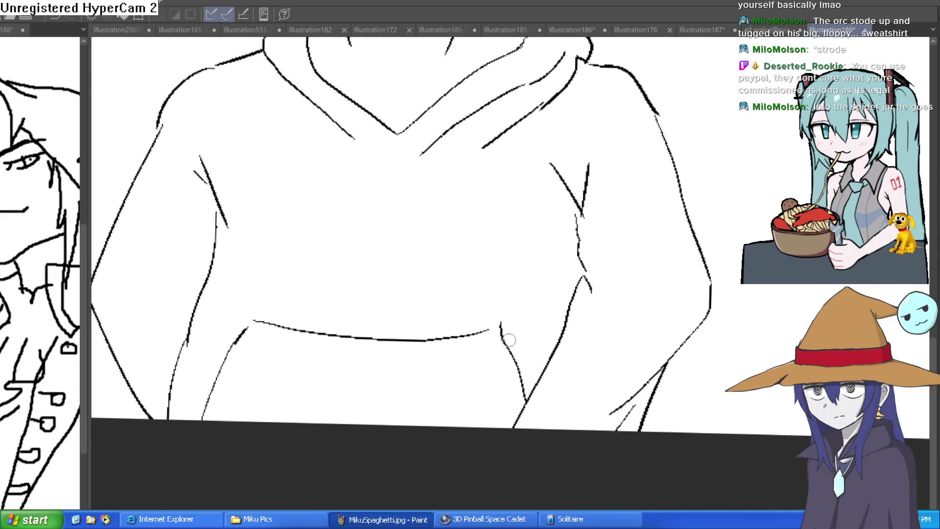
drag(498, 316, 244, 321)
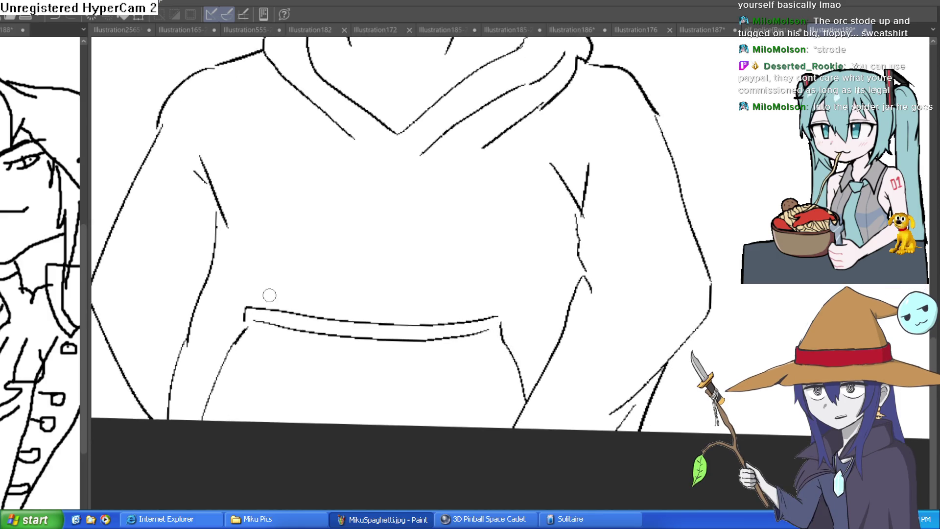
mouse_move(534, 319)
mouse_down()
mouse_move(525, 300)
mouse_move(500, 315)
mouse_move(490, 416)
mouse_up()
drag(471, 316, 474, 296)
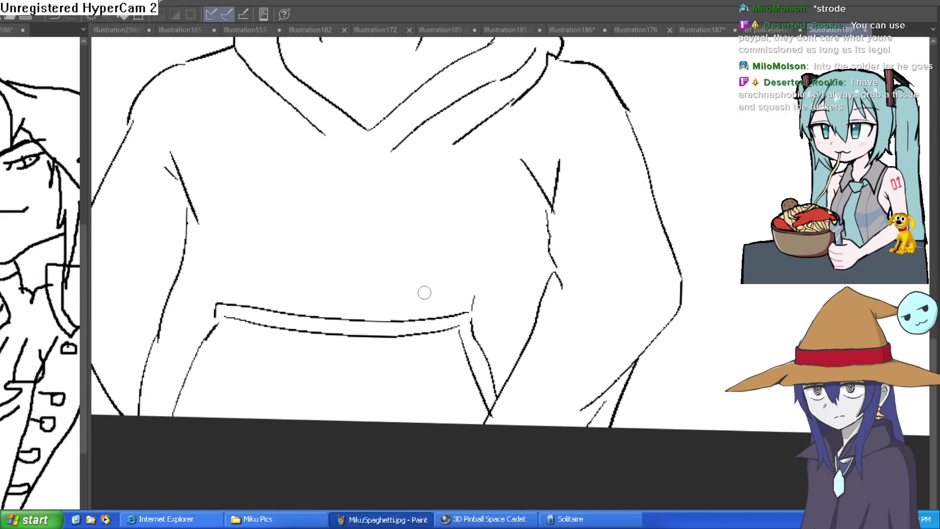
Step: Add fold lines beneath the chest across the hoodie front
drag(212, 236, 268, 267)
drag(293, 271, 323, 257)
mouse_move(398, 247)
mouse_down()
mouse_move(443, 265)
mouse_move(543, 231)
mouse_up()
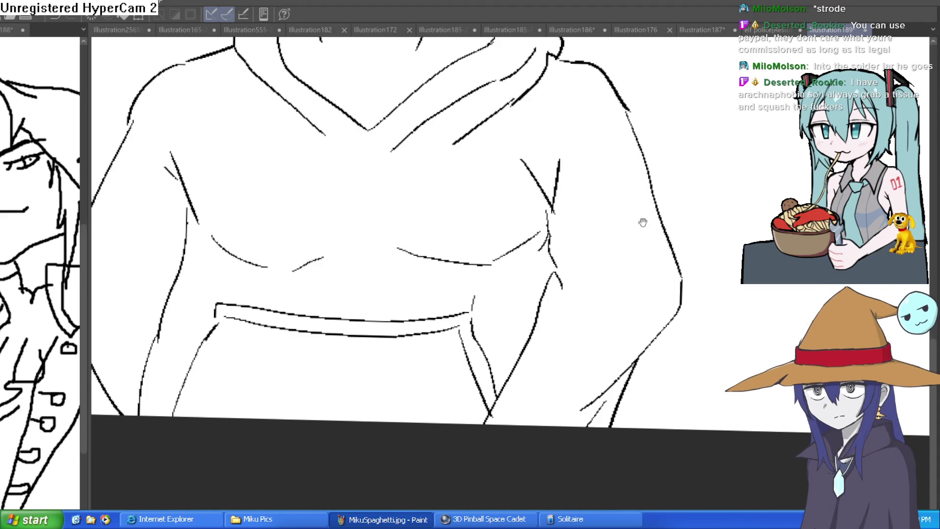
drag(643, 218, 620, 272)
drag(482, 308, 518, 286)
key(ctrl+z)
Step: Erase the stray mark on the chest and zoom out to the full figure
drag(189, 289, 192, 295)
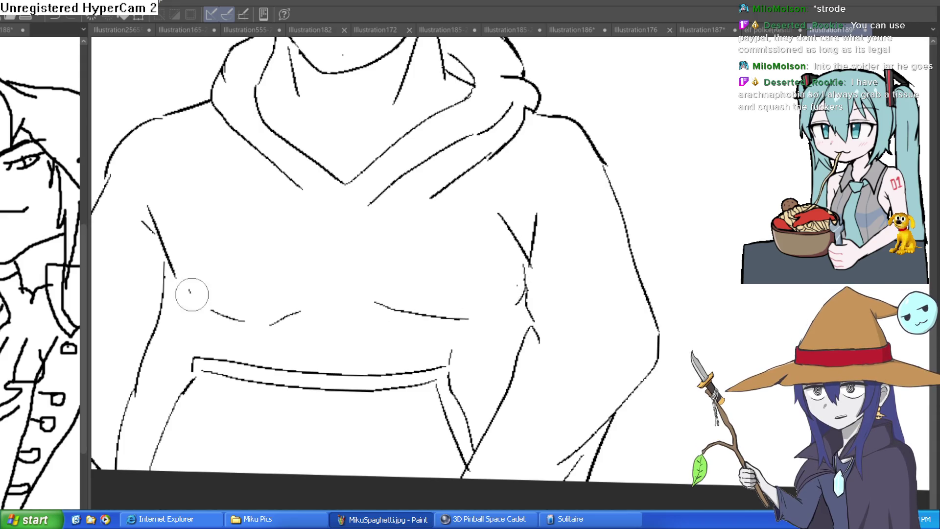
scroll(583, 227, down, 3)
drag(583, 227, 574, 260)
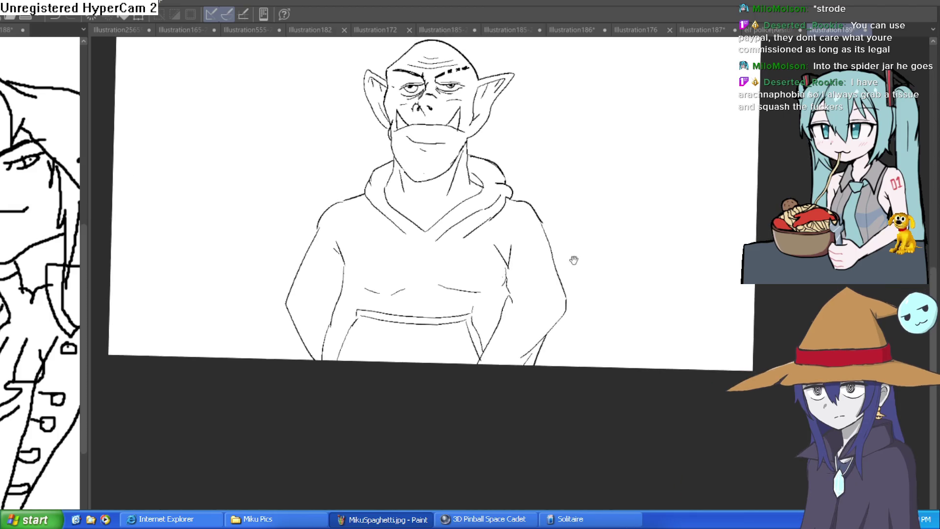
scroll(574, 260, up, 5)
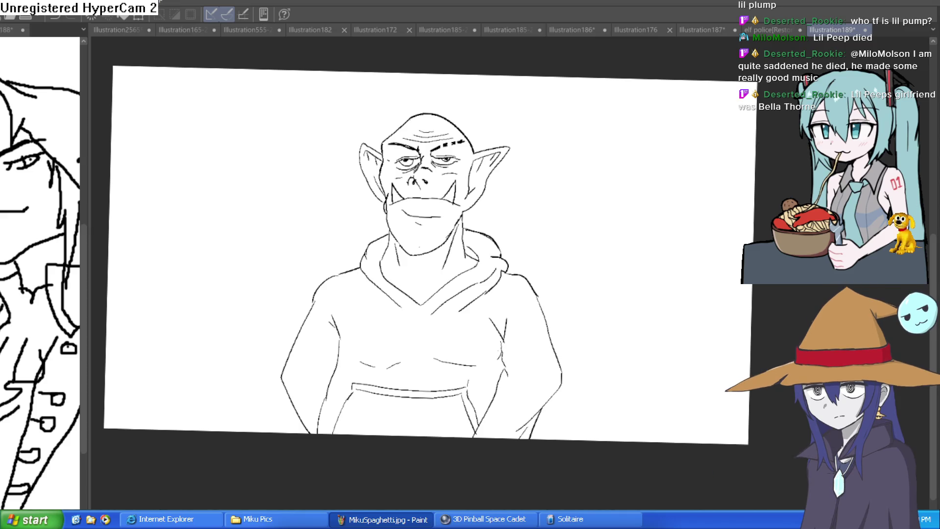
mouse_move(704, 204)
mouse_down()
mouse_move(691, 189)
mouse_move(680, 226)
mouse_up()
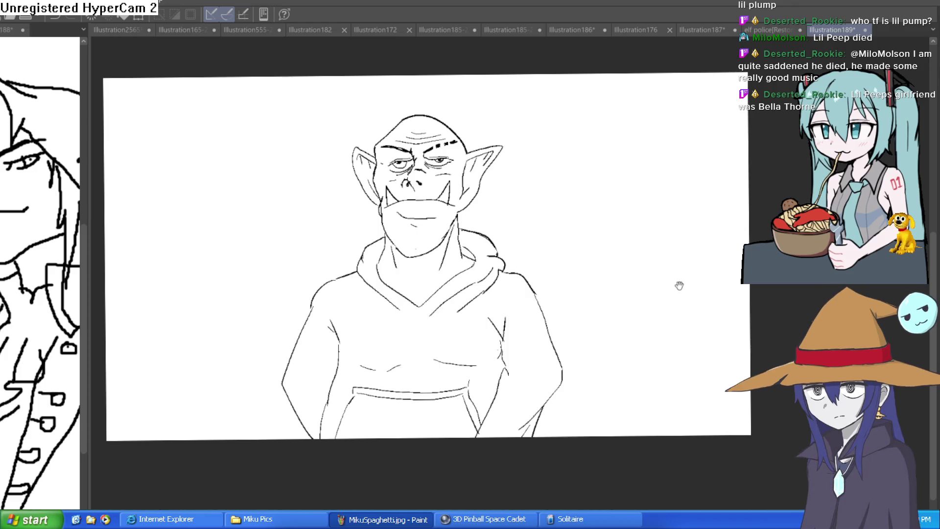
Step: Draw one long line down the hoodie's left edge, undoing the duplicate stroke
click(563, 303)
drag(571, 307, 617, 243)
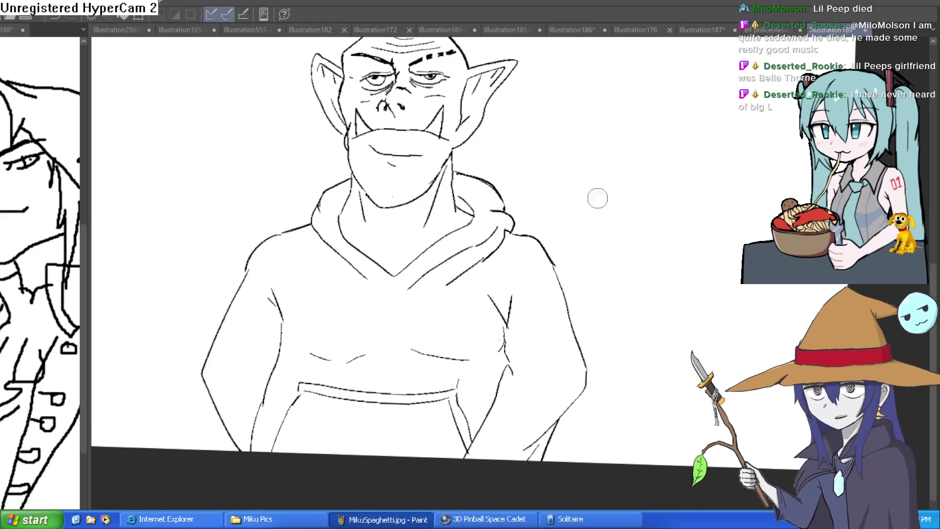
drag(608, 226, 624, 208)
scroll(623, 208, down, 1)
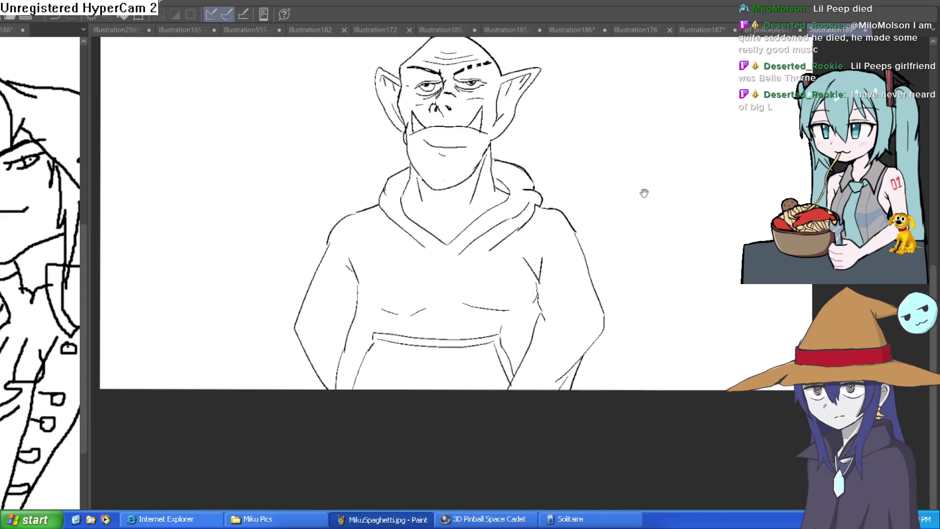
scroll(553, 202, up, 3)
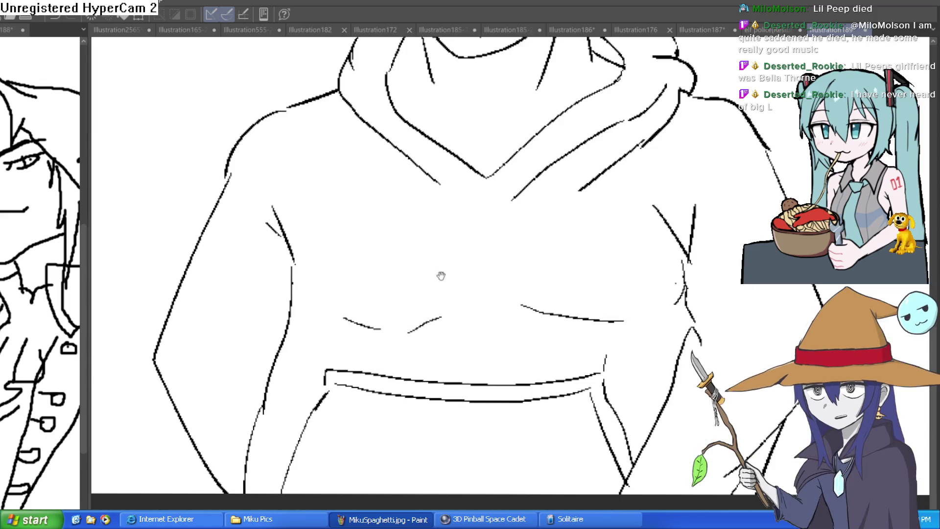
scroll(382, 204, up, 1)
drag(383, 205, 390, 172)
mouse_move(305, 182)
mouse_down()
mouse_move(302, 237)
mouse_move(263, 325)
mouse_move(264, 387)
mouse_up()
key(ctrl+z)
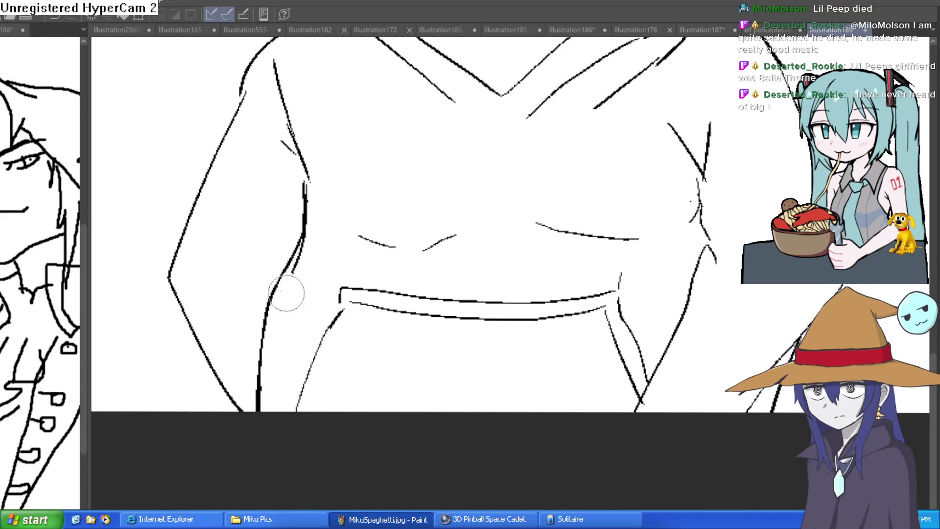
drag(741, 258, 617, 264)
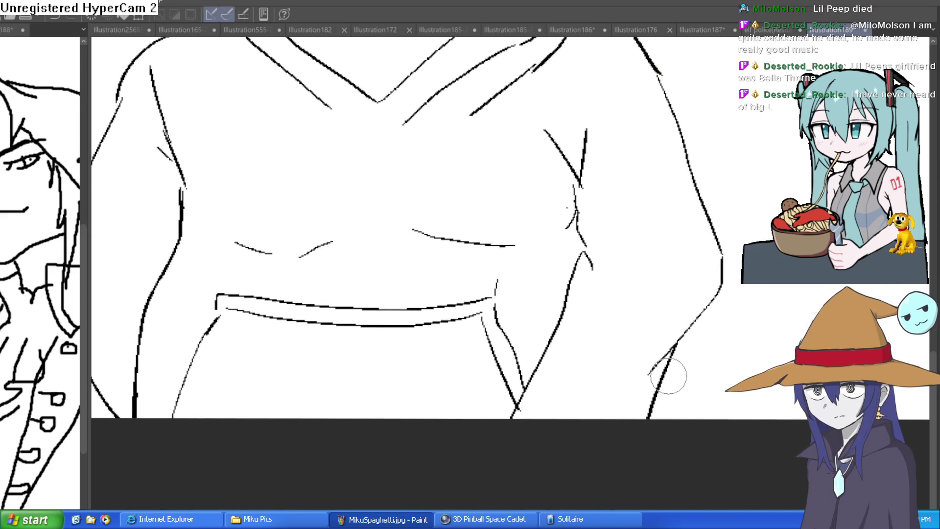
scroll(701, 252, down, 3)
drag(719, 259, 713, 218)
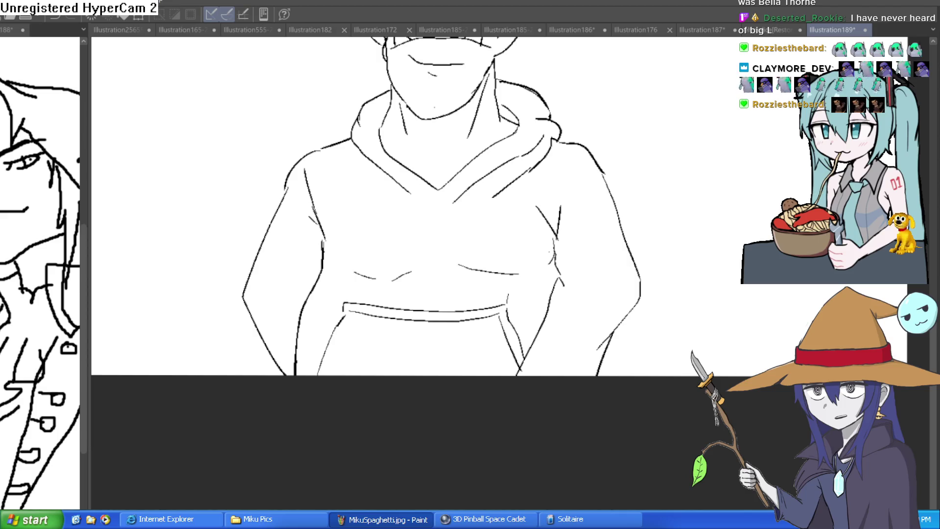
Step: Switch to the Illustration187 document and frame the long-haired kimono girl sketch
scroll(697, 191, up, 5)
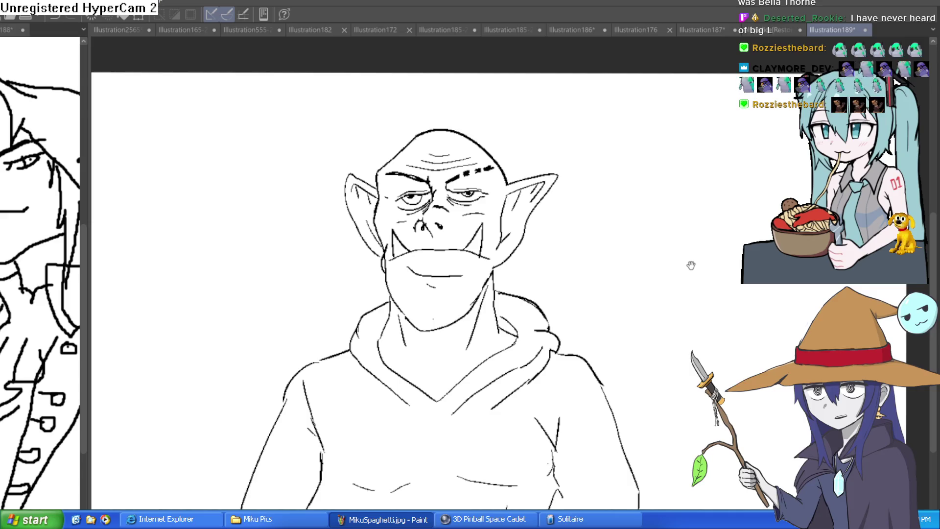
drag(691, 265, 691, 256)
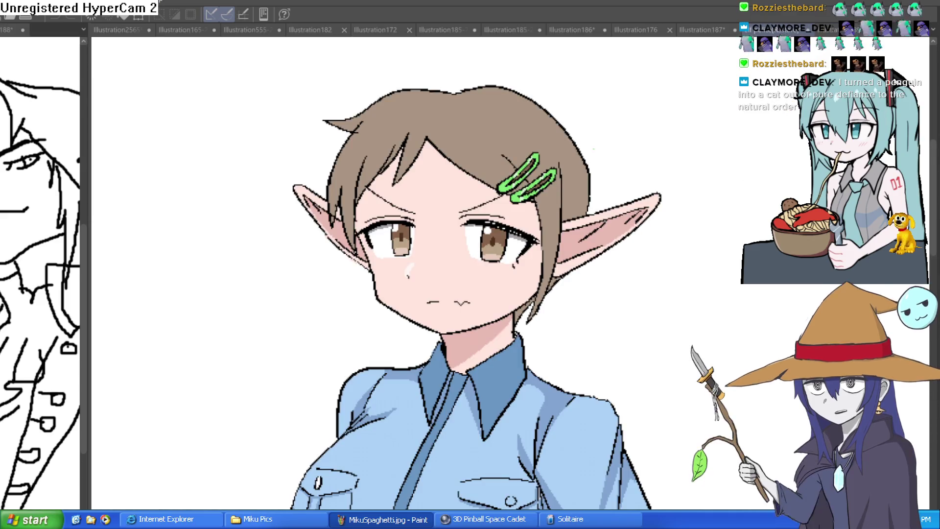
click(700, 40)
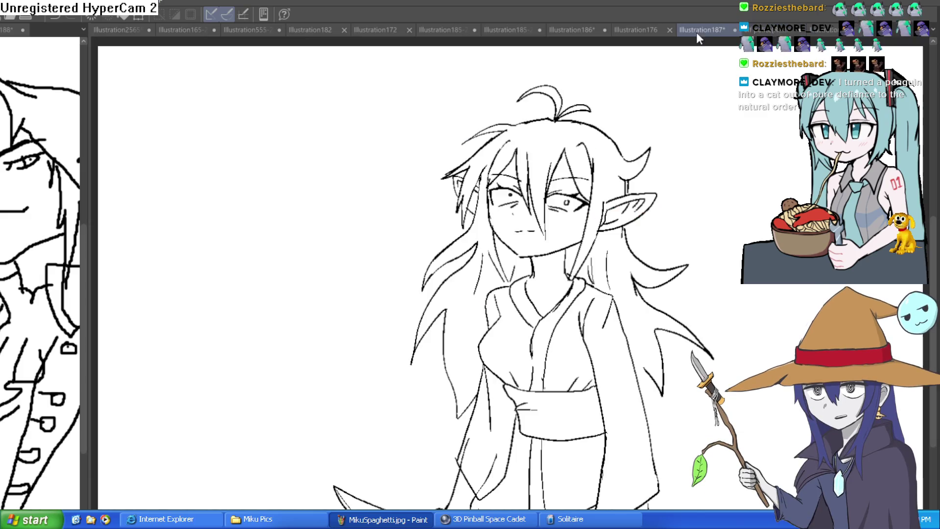
scroll(682, 136, up, 2)
mouse_move(682, 136)
mouse_down()
mouse_move(678, 166)
mouse_move(668, 166)
mouse_move(659, 139)
mouse_up()
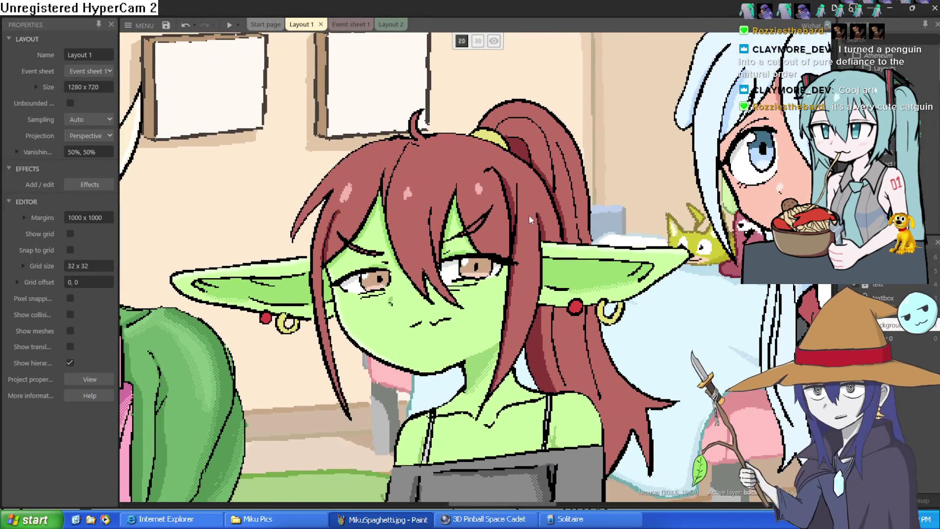
scroll(568, 160, down, 5)
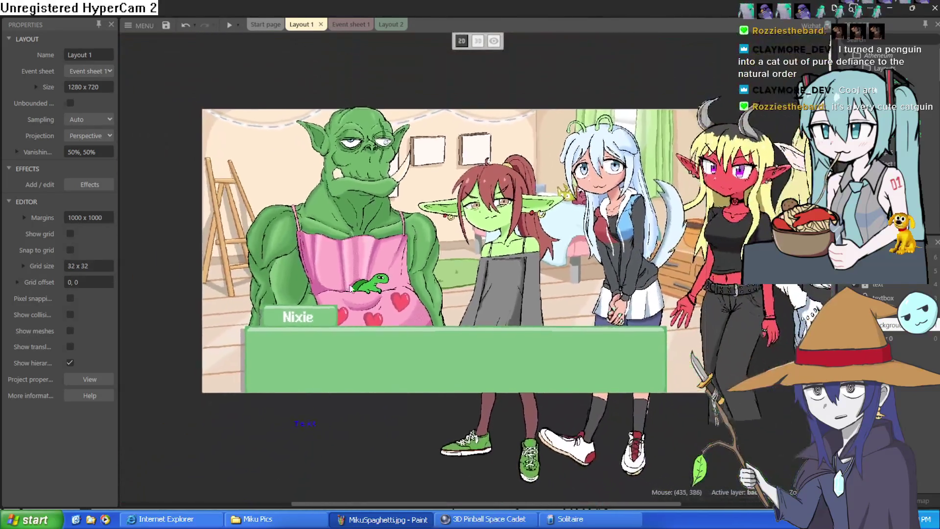
drag(350, 288, 161, 274)
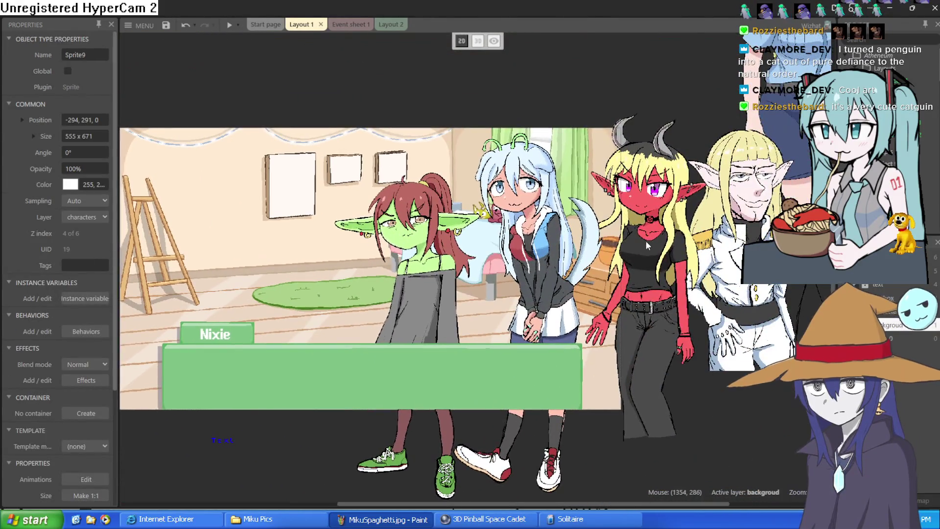
drag(563, 245, 730, 245)
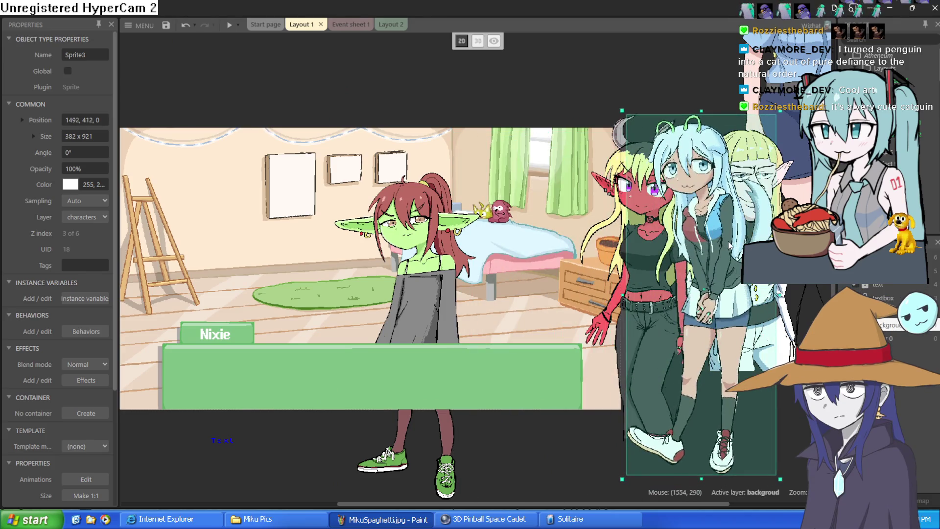
drag(441, 273, 308, 272)
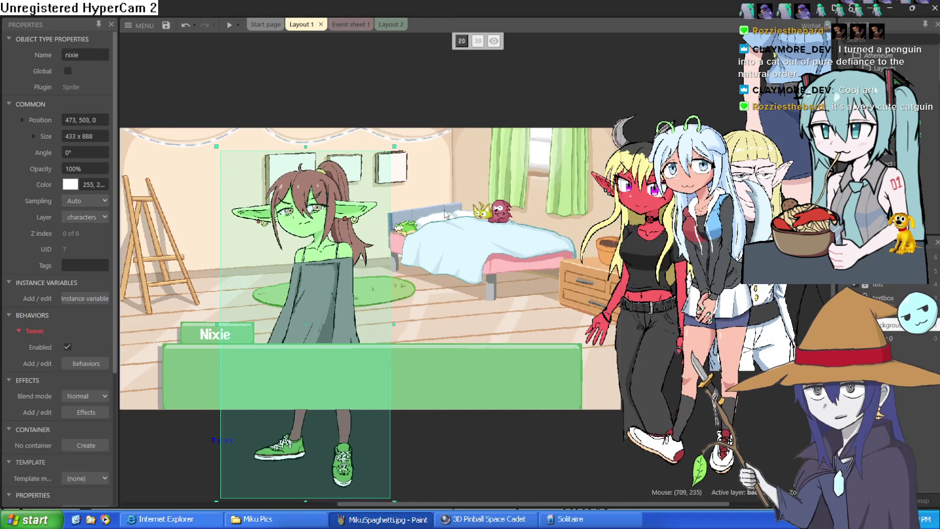
scroll(478, 208, up, 3)
scroll(477, 208, up, 3)
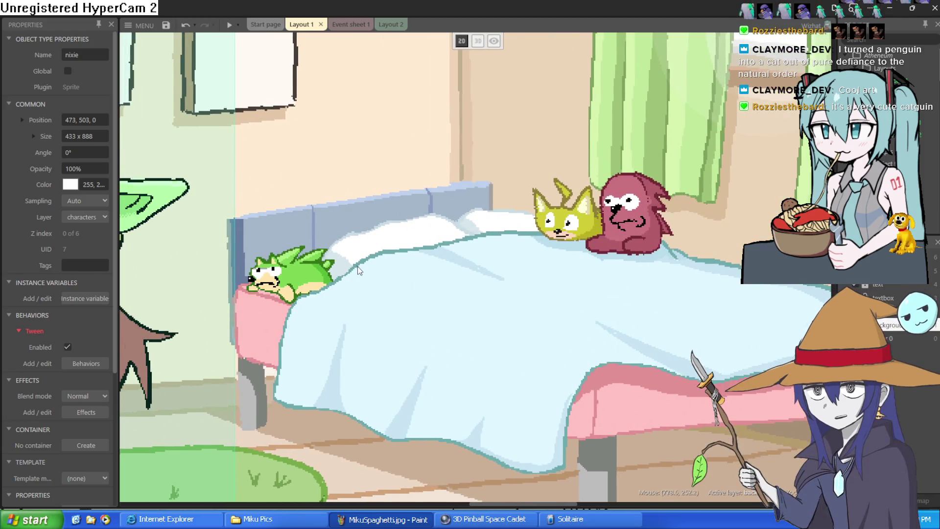
scroll(357, 269, up, 2)
scroll(466, 208, down, 5)
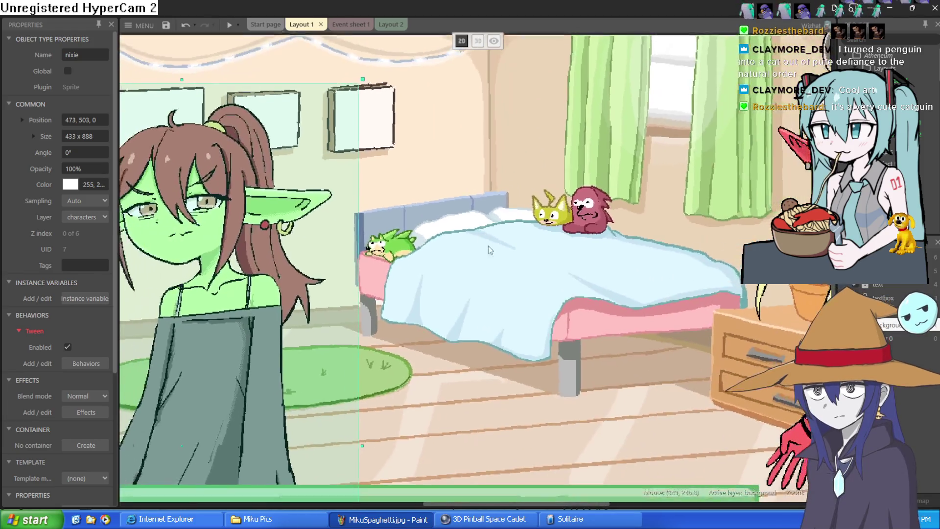
scroll(528, 213, up, 2)
scroll(528, 212, down, 4)
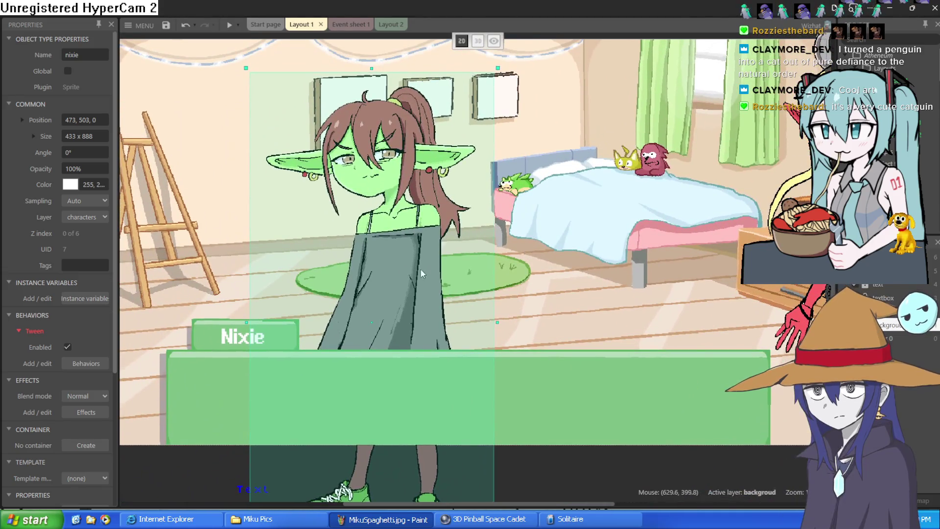
mouse_move(421, 269)
mouse_down()
mouse_move(434, 227)
mouse_move(447, 229)
mouse_move(461, 253)
mouse_move(467, 236)
mouse_up()
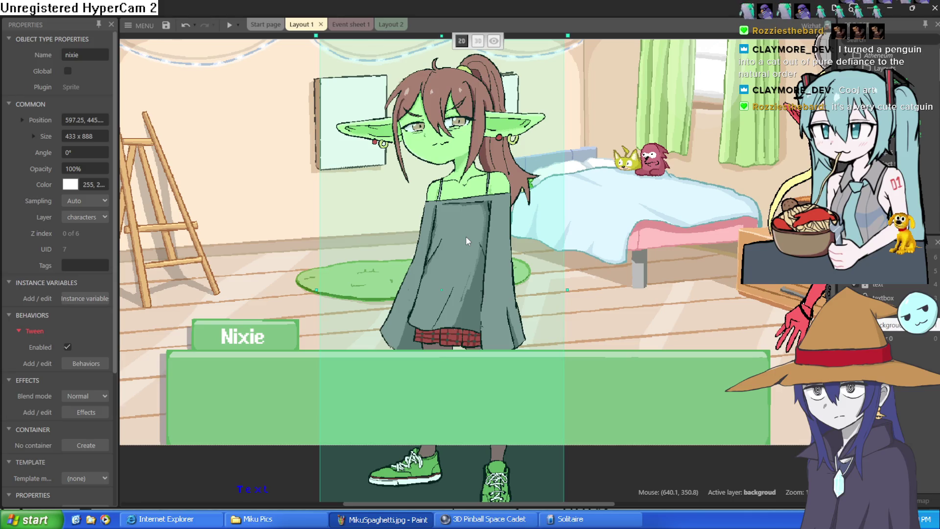
mouse_move(466, 236)
mouse_down()
mouse_move(399, 296)
mouse_move(312, 304)
mouse_move(320, 299)
mouse_up()
scroll(504, 219, up, 5)
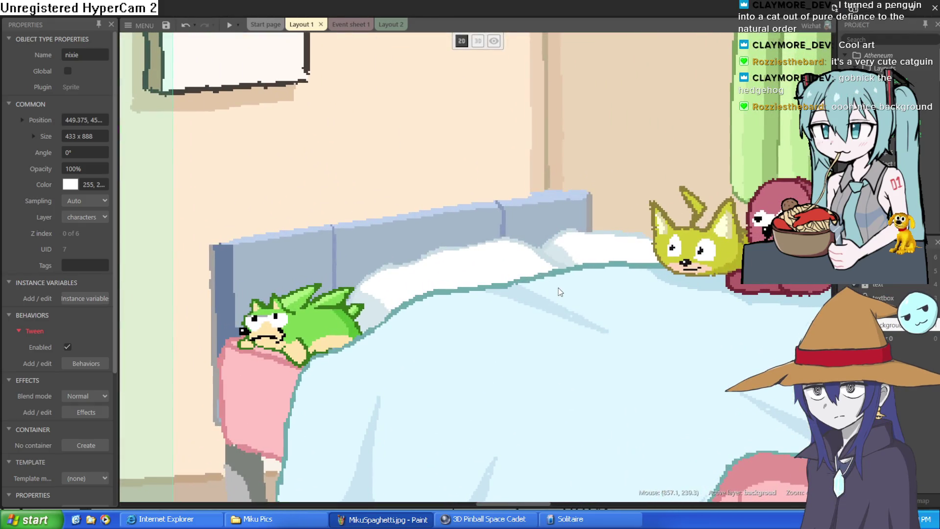
scroll(559, 288, down, 3)
scroll(510, 273, up, 3)
scroll(511, 272, down, 2)
scroll(582, 253, up, 2)
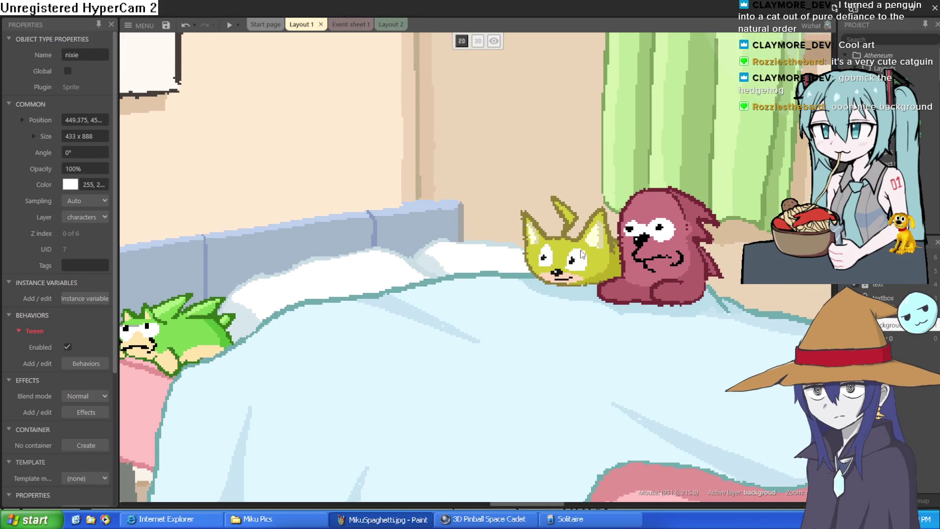
scroll(610, 254, up, 1)
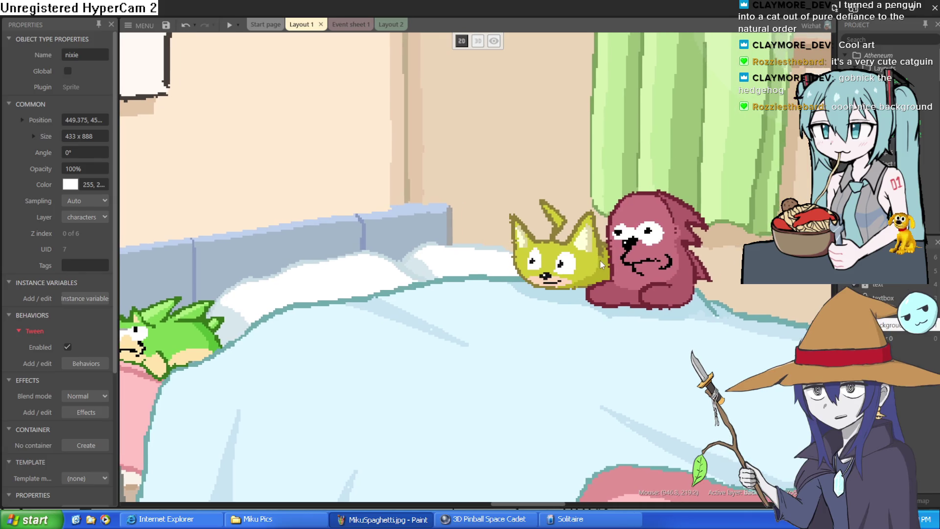
scroll(600, 253, up, 2)
scroll(630, 277, down, 1)
scroll(495, 288, up, 3)
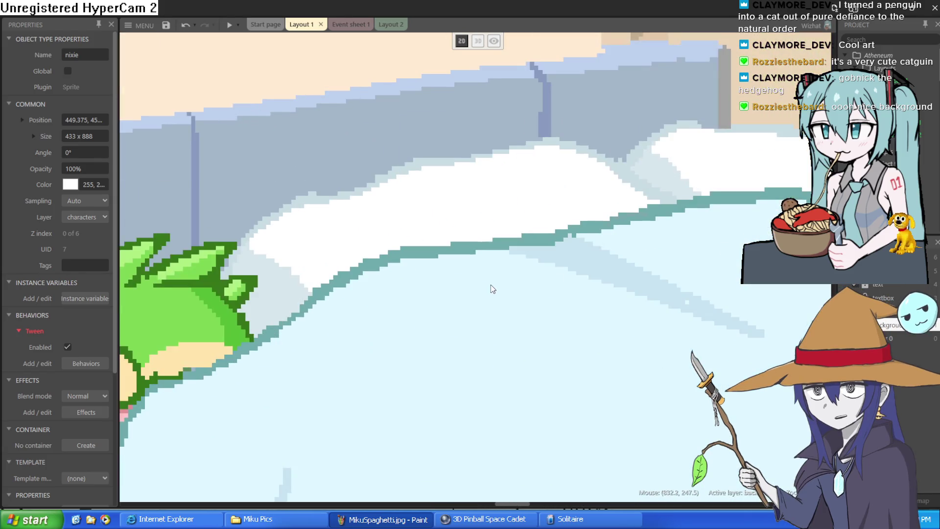
scroll(494, 163, down, 1)
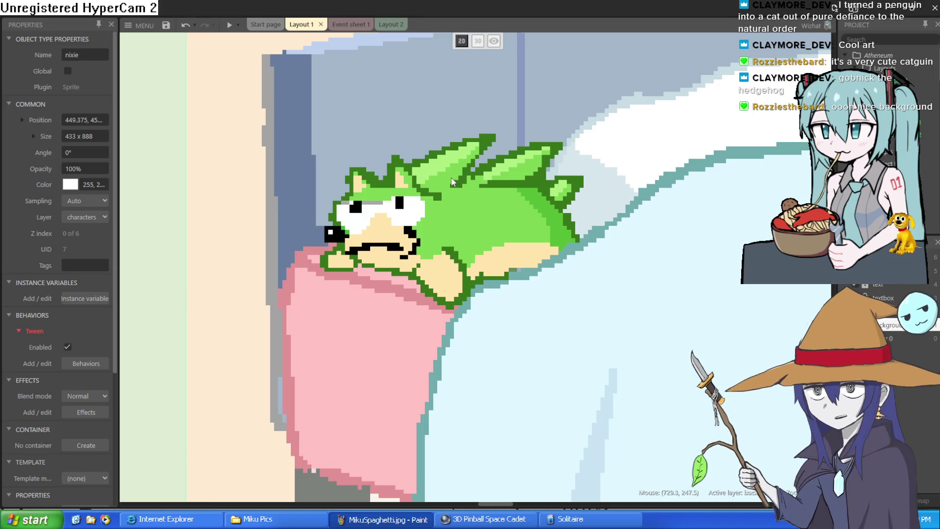
scroll(451, 177, down, 2)
scroll(451, 177, down, 5)
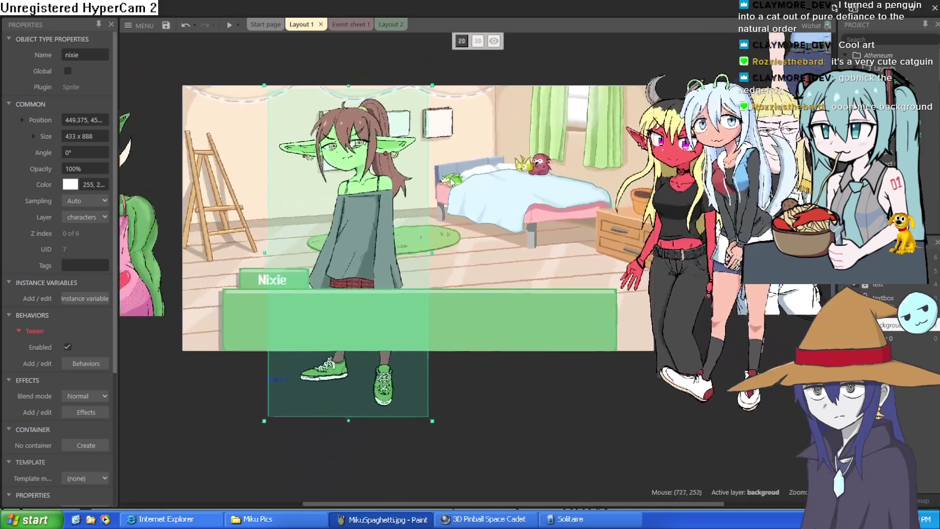
scroll(450, 180, up, 1)
Step: Shift Nixie right and place the red-skinned horned girl at left, lowered into the room
mouse_move(448, 204)
mouse_down()
mouse_move(522, 190)
mouse_move(529, 204)
mouse_up()
mouse_move(762, 234)
mouse_down()
mouse_move(392, 223)
mouse_move(588, 235)
mouse_move(759, 231)
mouse_up()
mouse_move(712, 275)
mouse_down()
mouse_move(225, 264)
mouse_move(290, 265)
mouse_up()
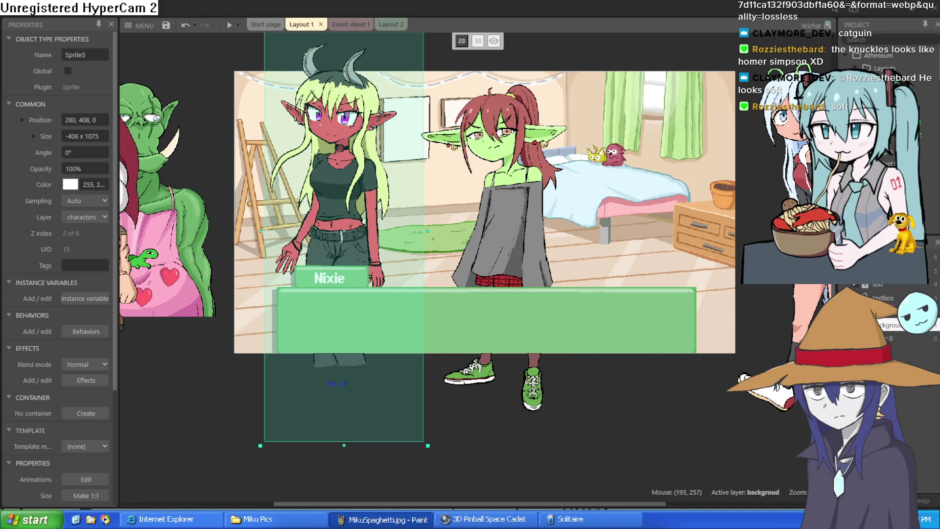
drag(323, 186, 321, 201)
drag(321, 210, 319, 219)
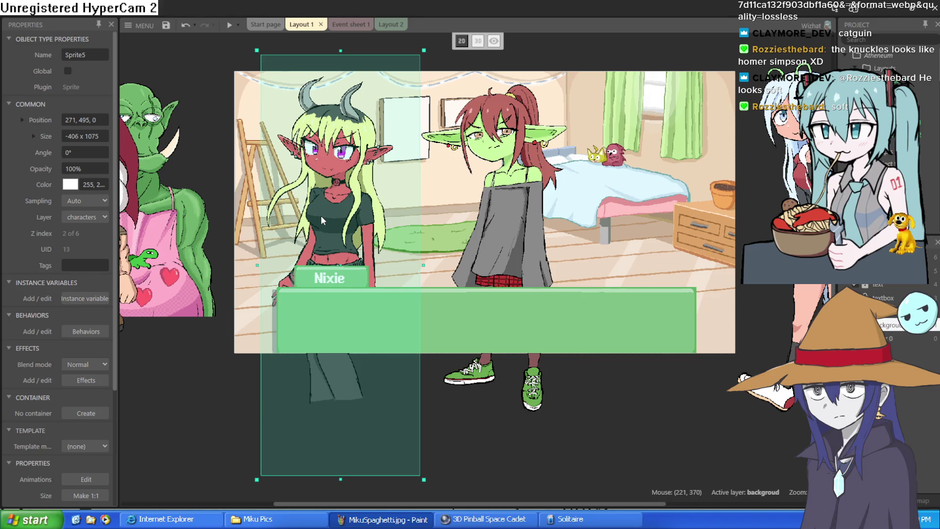
Step: Scroll the layout and bring Clip Studio Paint back to the front
scroll(547, 159, left, 3)
mouse_move(547, 160)
mouse_down()
mouse_move(265, 147)
mouse_move(200, 219)
mouse_move(439, 187)
mouse_up()
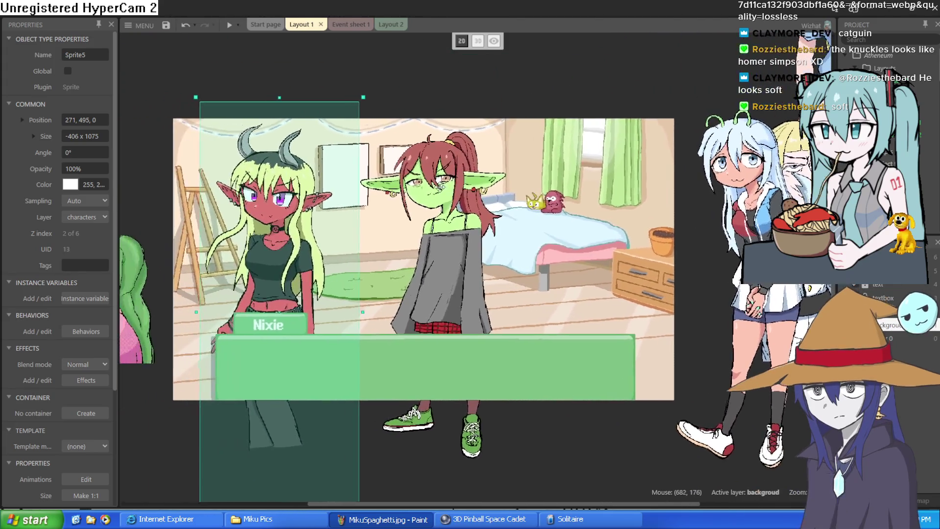
click(895, 8)
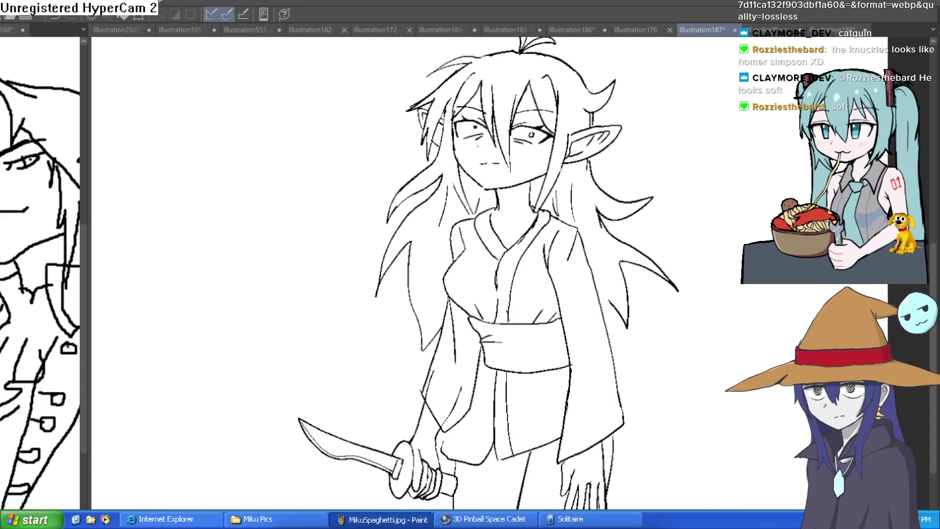
Step: View the Illustration176 drawing of the bald bearded man
click(644, 29)
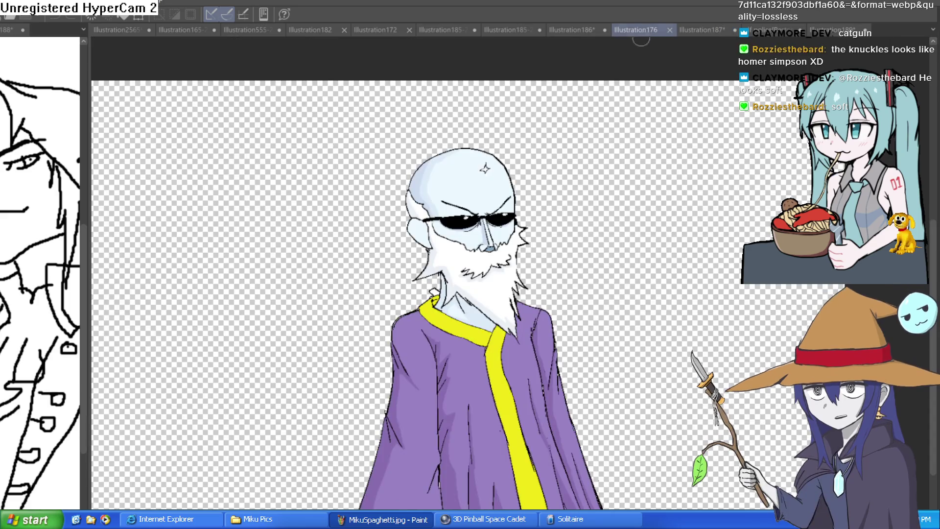
scroll(596, 174, up, 2)
scroll(558, 188, up, 3)
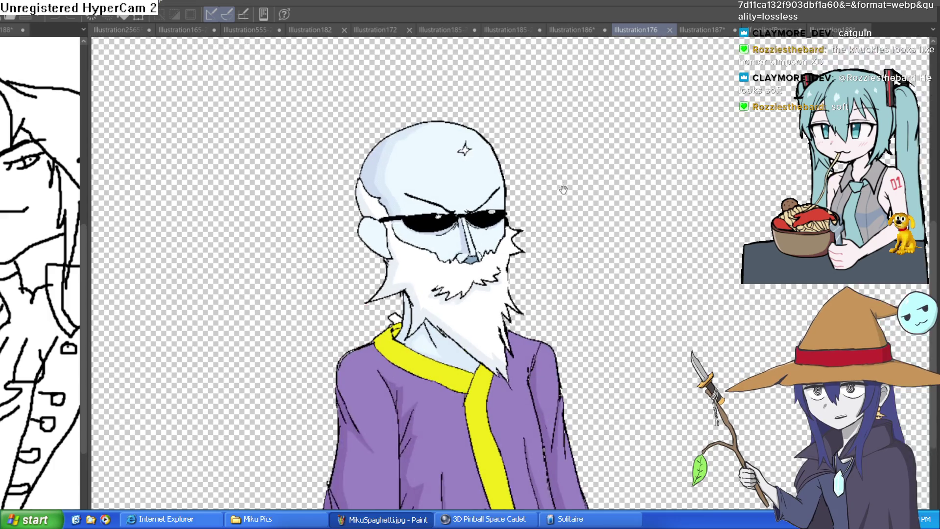
scroll(597, 141, down, 3)
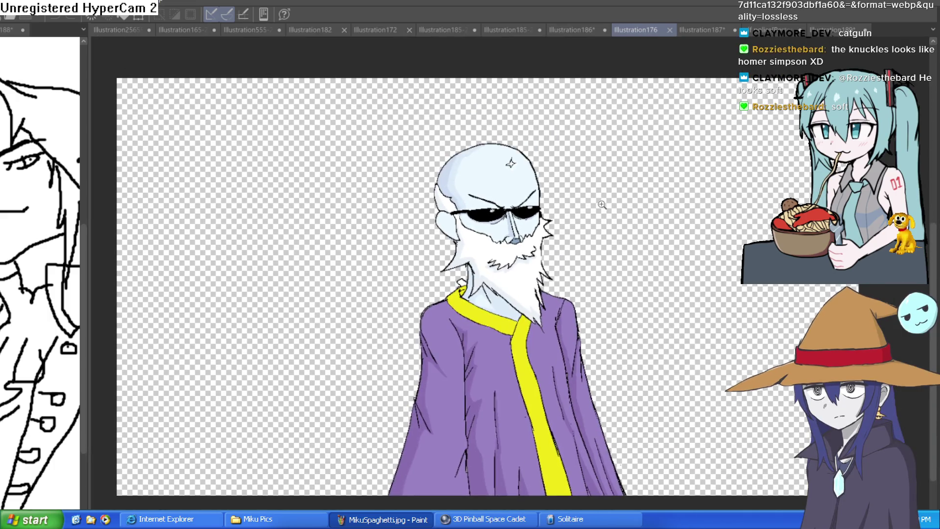
scroll(600, 198, up, 3)
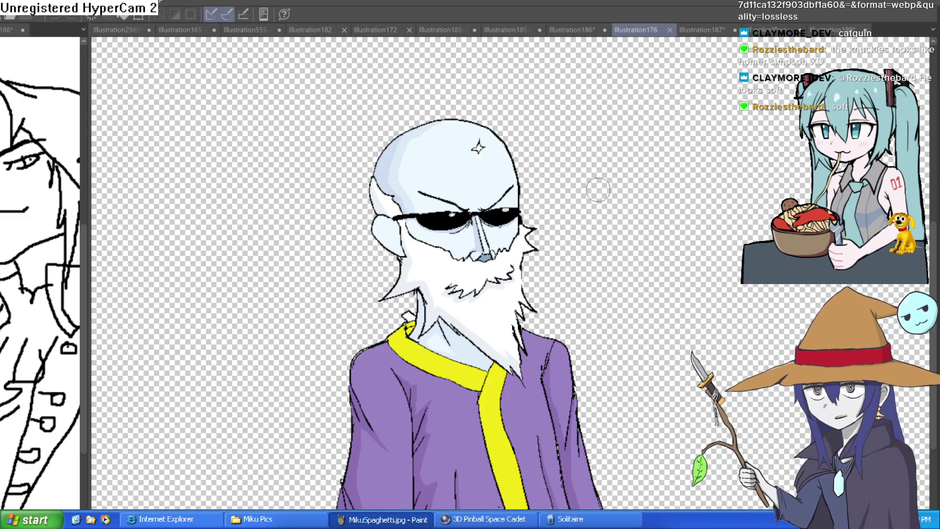
drag(597, 194, 596, 186)
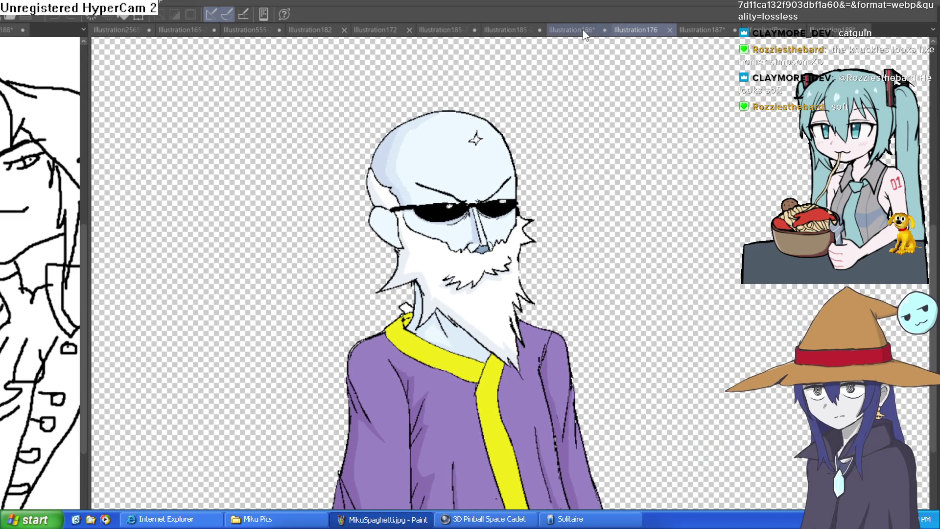
Step: Switch to Illustration185-222 and centre the blond man in the white jacket
click(600, 29)
click(513, 30)
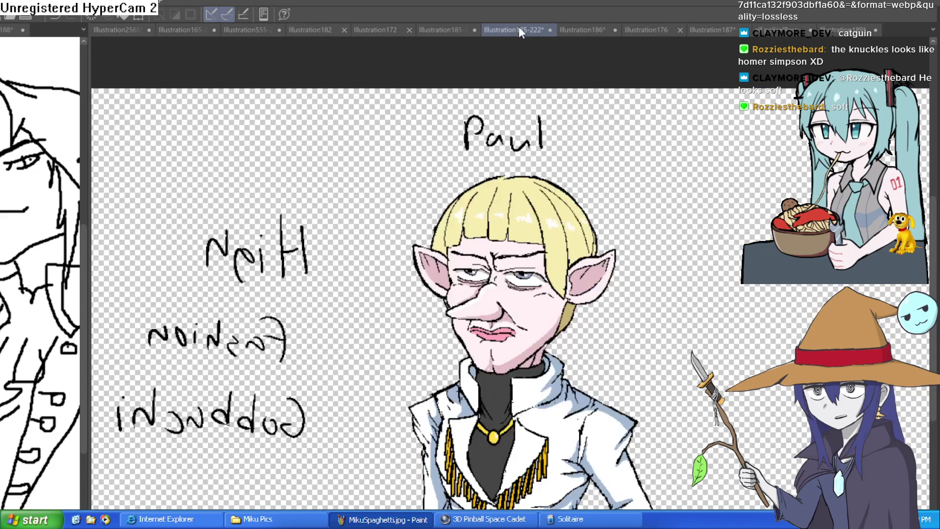
scroll(572, 147, up, 2)
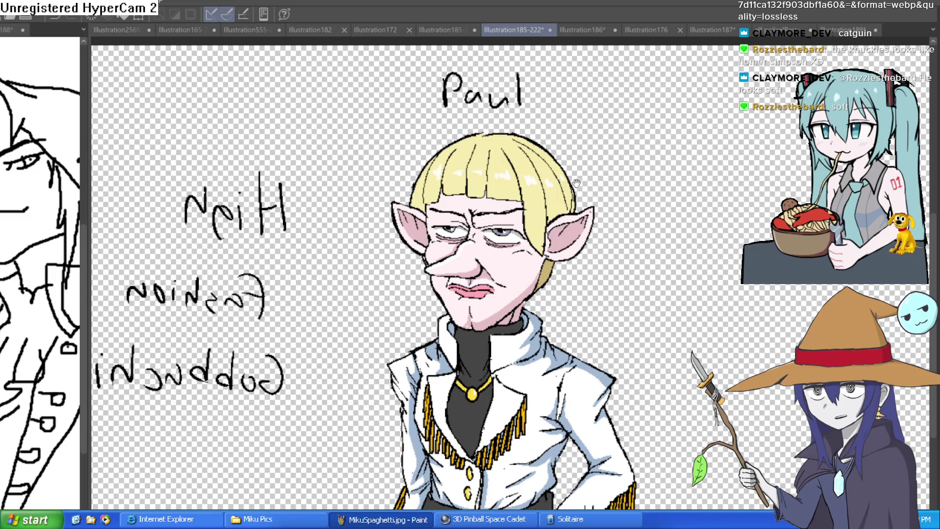
scroll(577, 184, down, 1)
scroll(622, 200, up, 1)
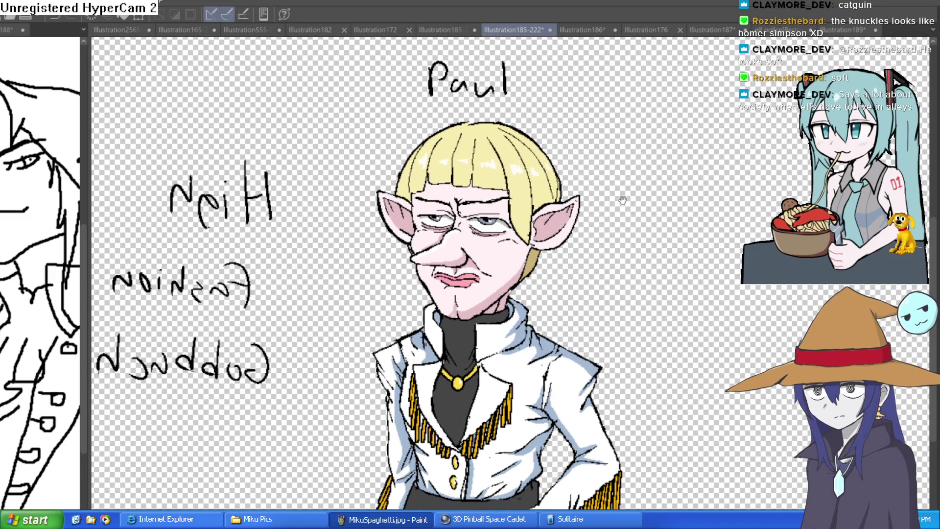
drag(622, 200, 606, 194)
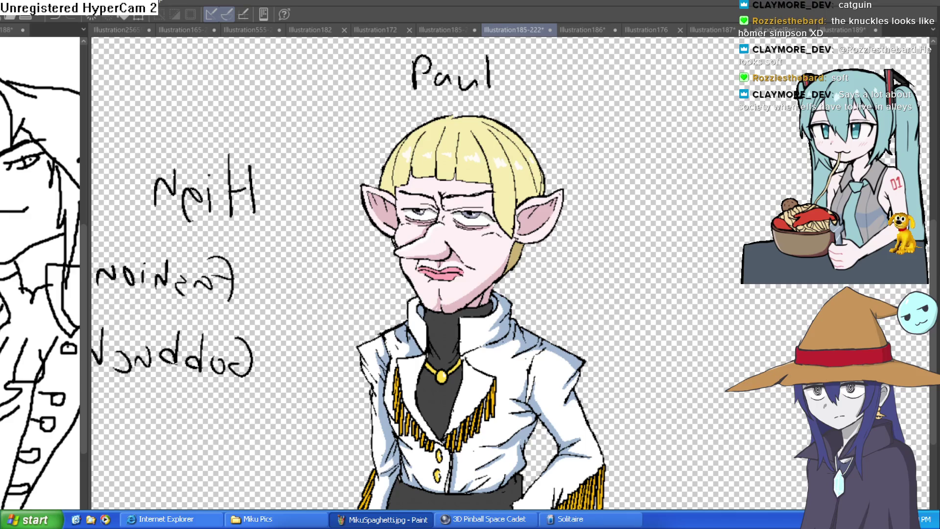
Step: Mirror-check the canvas, strike through the handwritten name label, and widen the line-art sub-view
key(h)
key(h)
key(h)
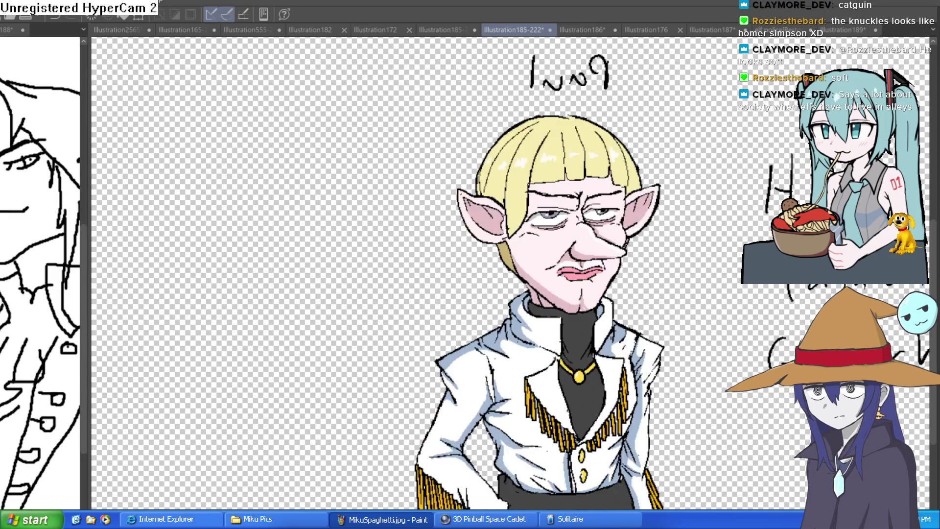
key(h)
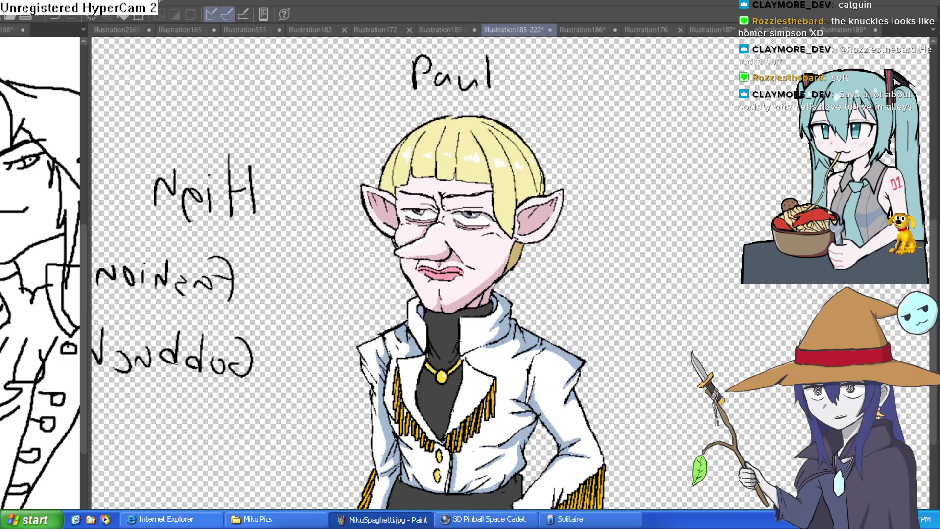
mouse_move(523, 51)
mouse_down()
mouse_move(456, 47)
mouse_move(451, 96)
mouse_move(524, 67)
mouse_up()
key(ctrl+d)
drag(399, 76, 537, 64)
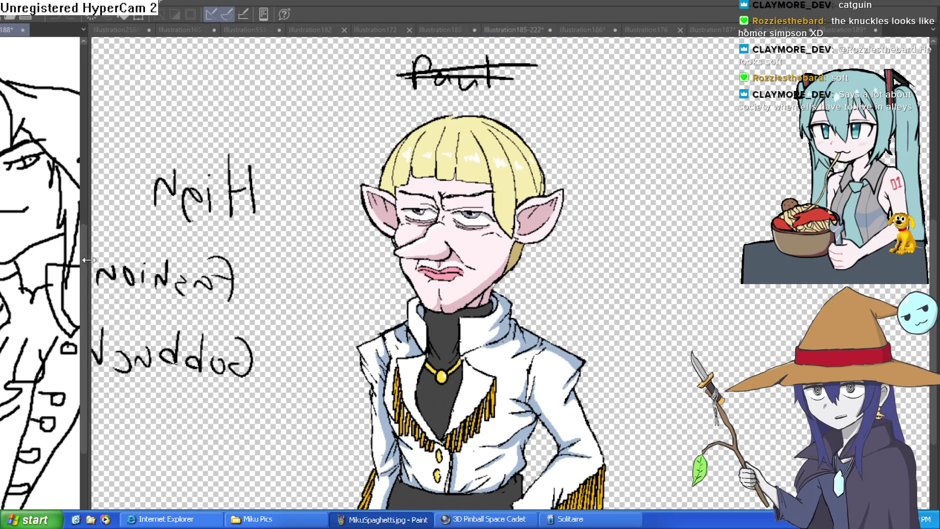
drag(90, 262, 409, 250)
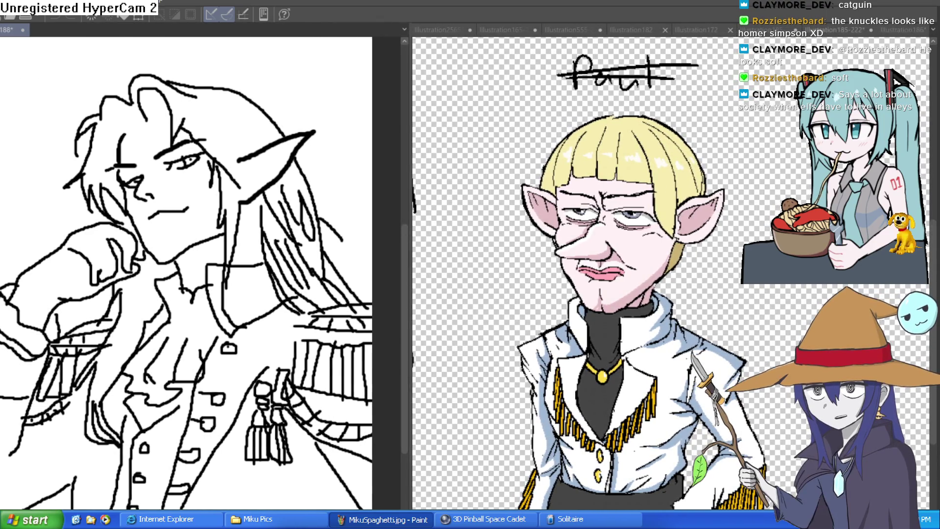
Step: Pan and zoom around the blond figure to inspect it
drag(671, 274, 680, 247)
drag(808, 185, 798, 192)
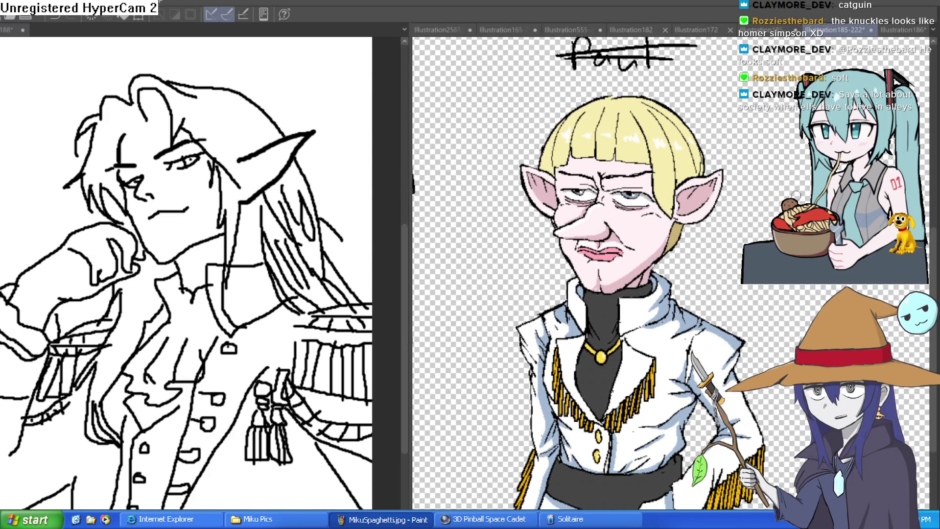
scroll(750, 198, up, 4)
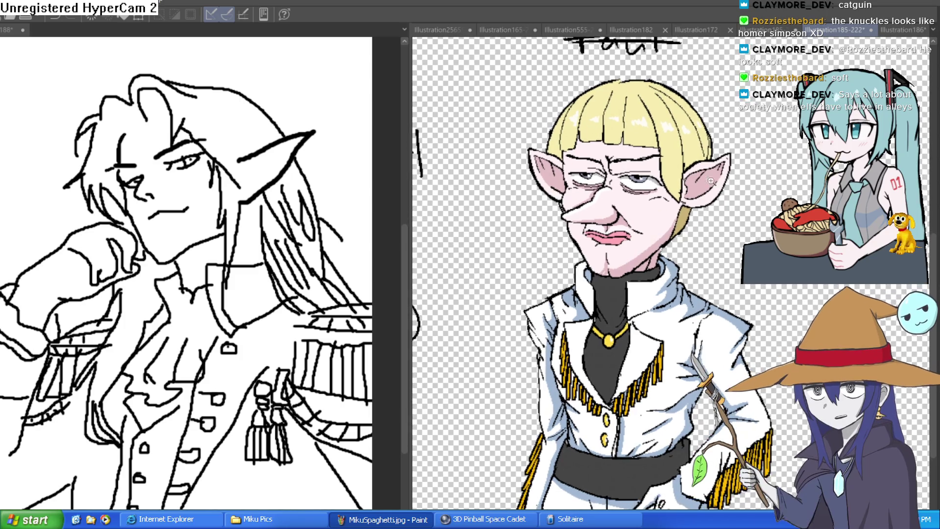
mouse_move(750, 198)
mouse_down()
mouse_move(740, 234)
mouse_move(686, 217)
mouse_up()
scroll(688, 244, down, 4)
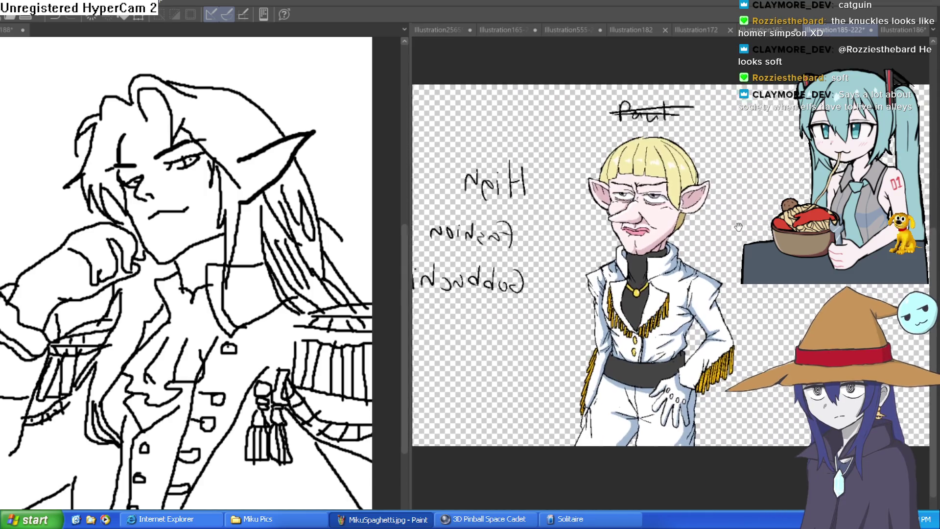
scroll(688, 243, up, 6)
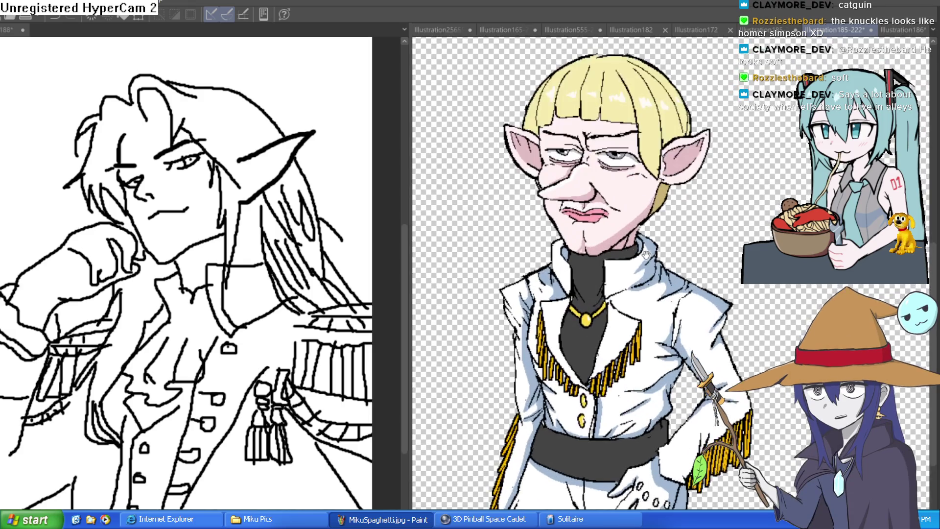
scroll(676, 231, down, 1)
drag(677, 255, 659, 260)
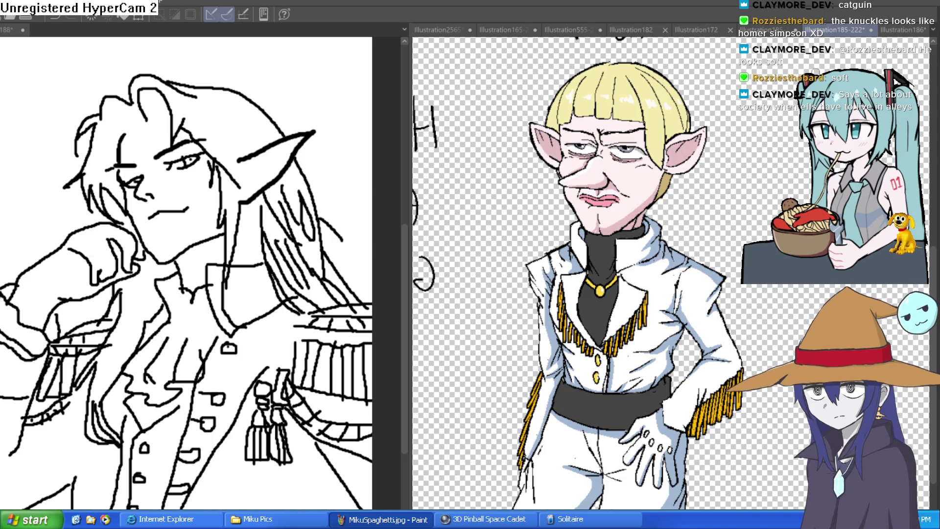
Step: Switch to the JC Alistar illustration, frame the elf figure and mirror-check it
click(768, 31)
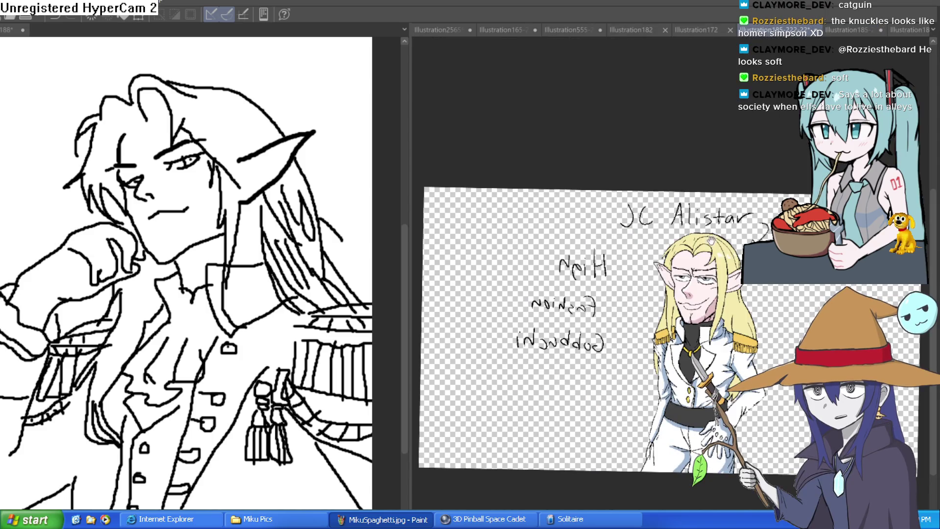
drag(732, 269, 690, 242)
scroll(701, 239, up, 3)
scroll(700, 239, down, 1)
drag(720, 272, 710, 219)
scroll(706, 213, up, 2)
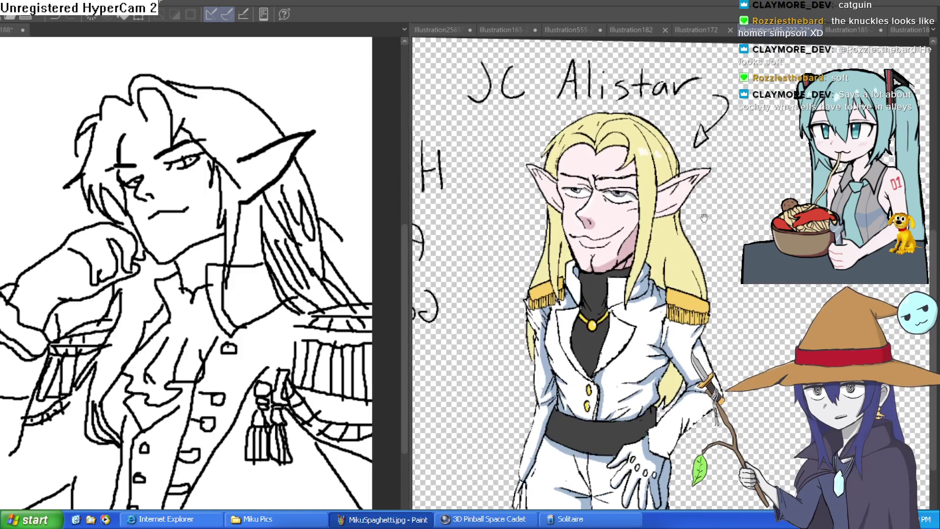
scroll(700, 209, down, 3)
scroll(735, 229, up, 1)
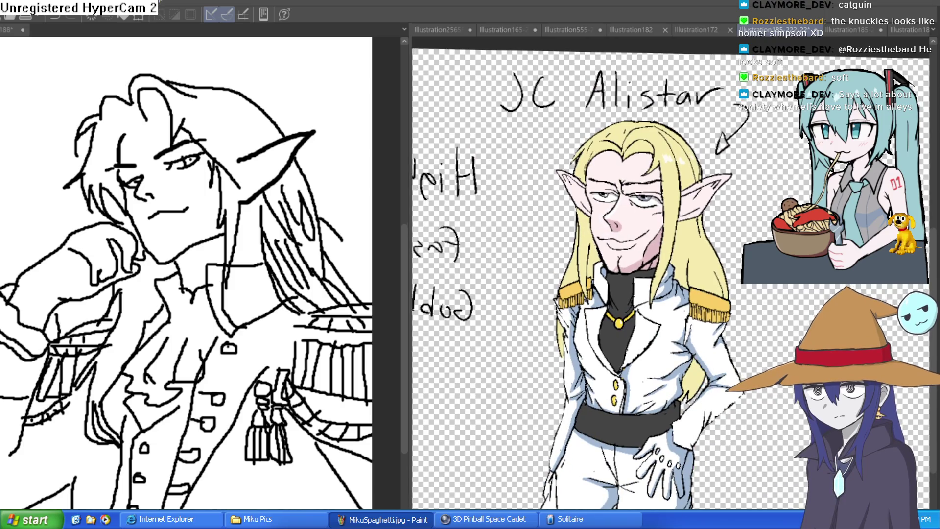
key(h)
key(h)
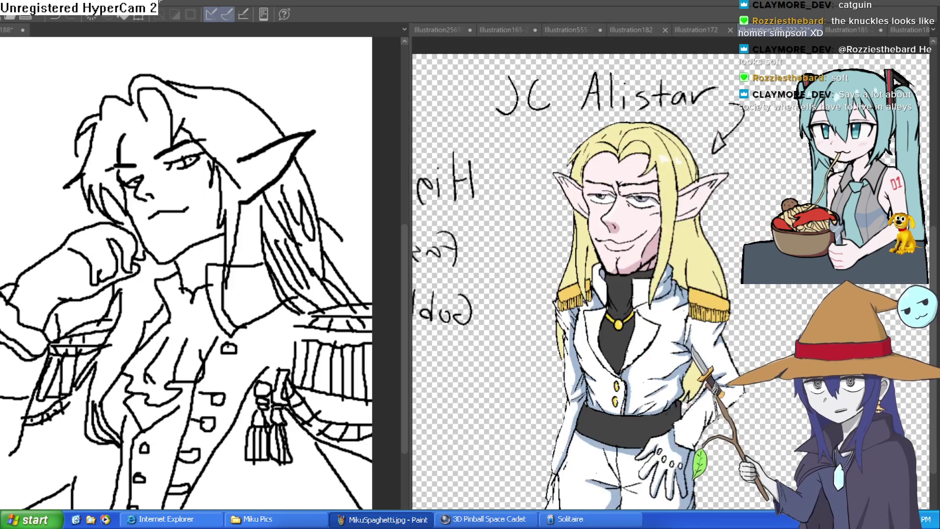
drag(734, 232, 701, 231)
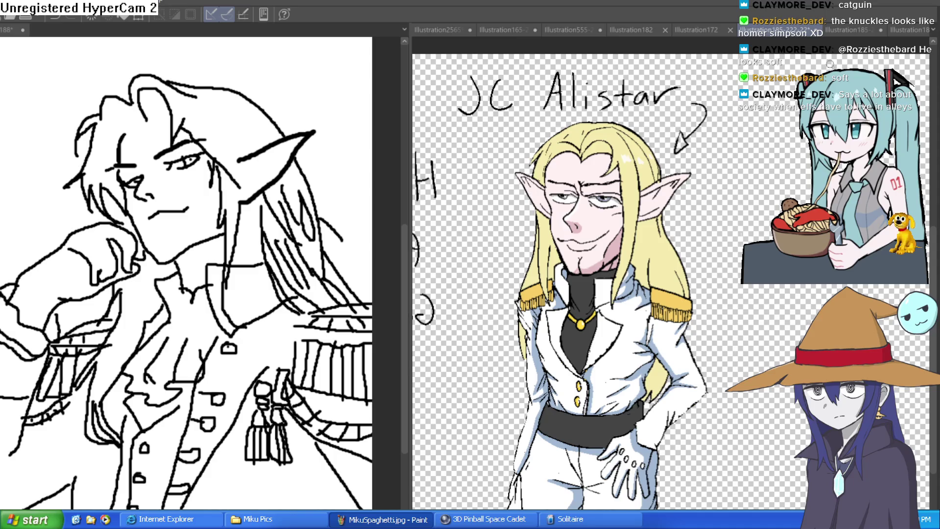
Step: Cycle through the document tabs to Illustration186 and widen the drawing area
click(705, 31)
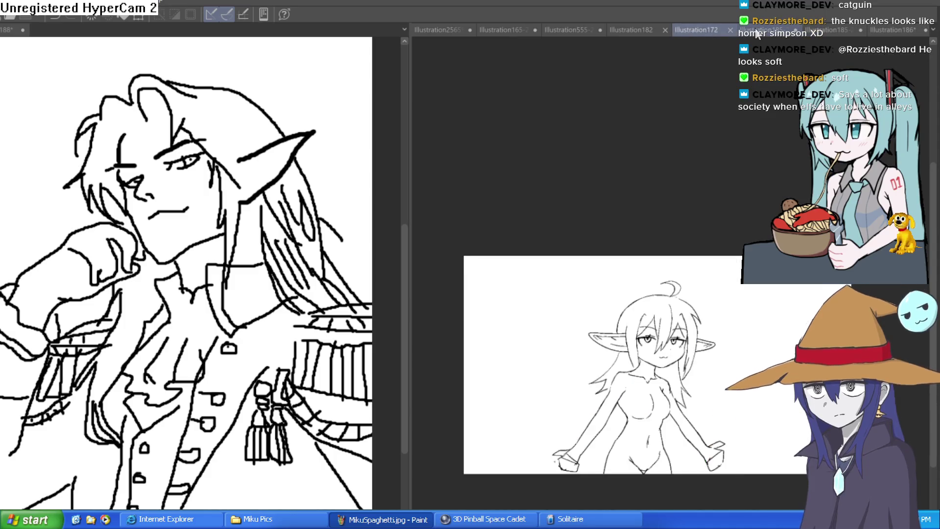
click(764, 29)
click(849, 32)
click(904, 32)
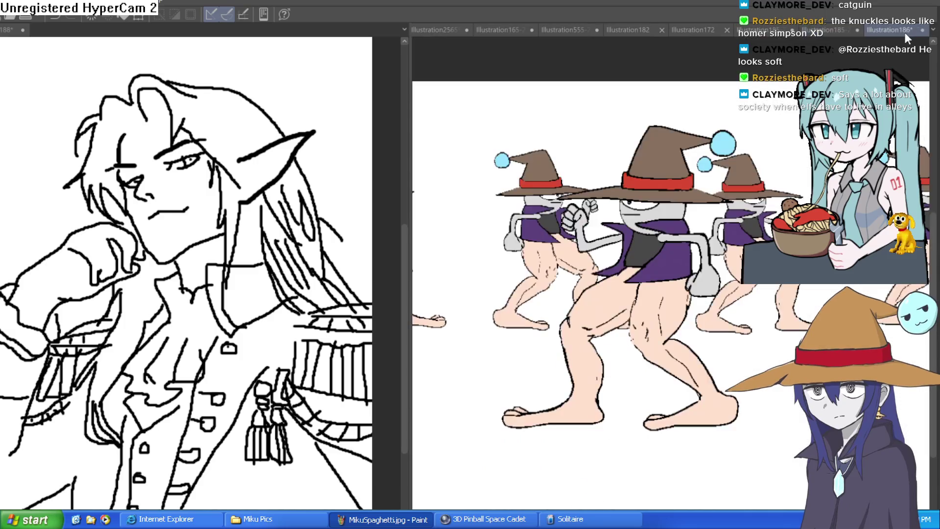
drag(411, 234, 76, 234)
Step: Open the Illustration189 orc sketch and ink the dashed eyebrow as one solid stroke
click(819, 31)
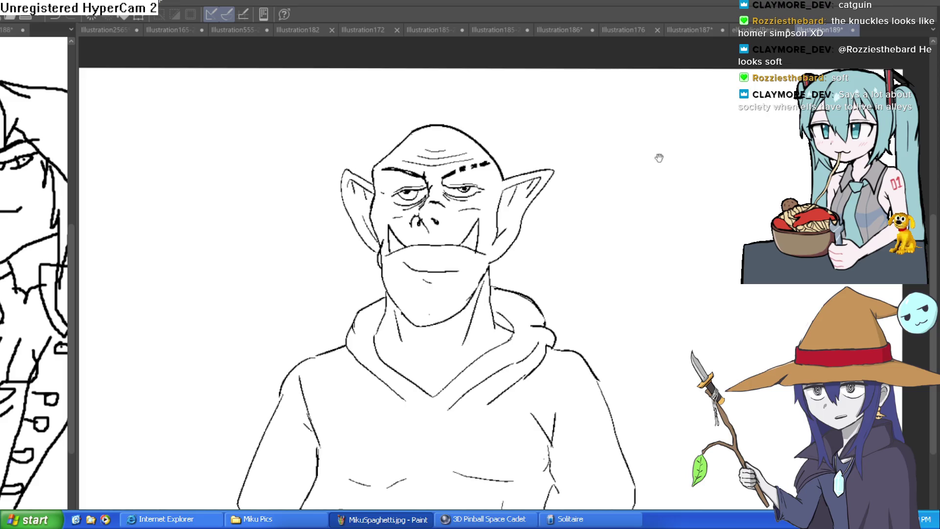
scroll(452, 174, up, 5)
drag(457, 178, 566, 143)
scroll(588, 171, down, 5)
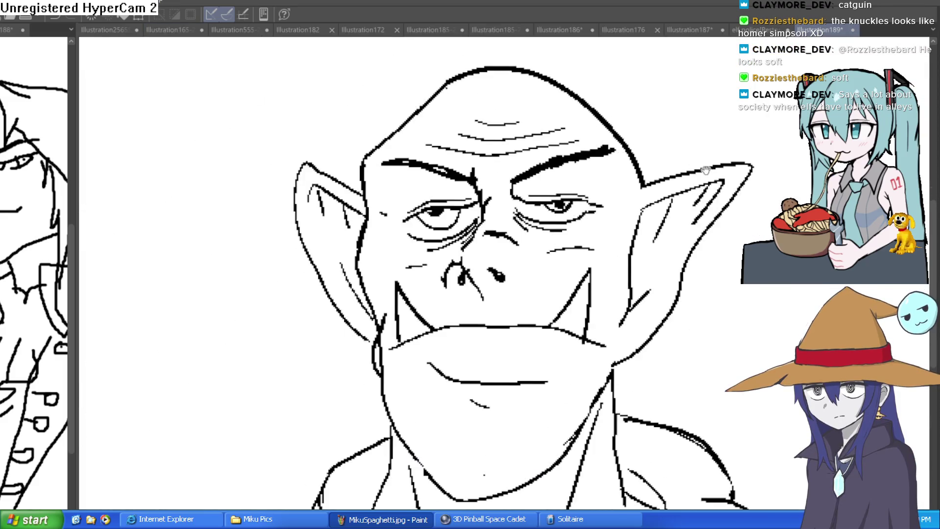
scroll(627, 243, down, 1)
scroll(605, 264, down, 1)
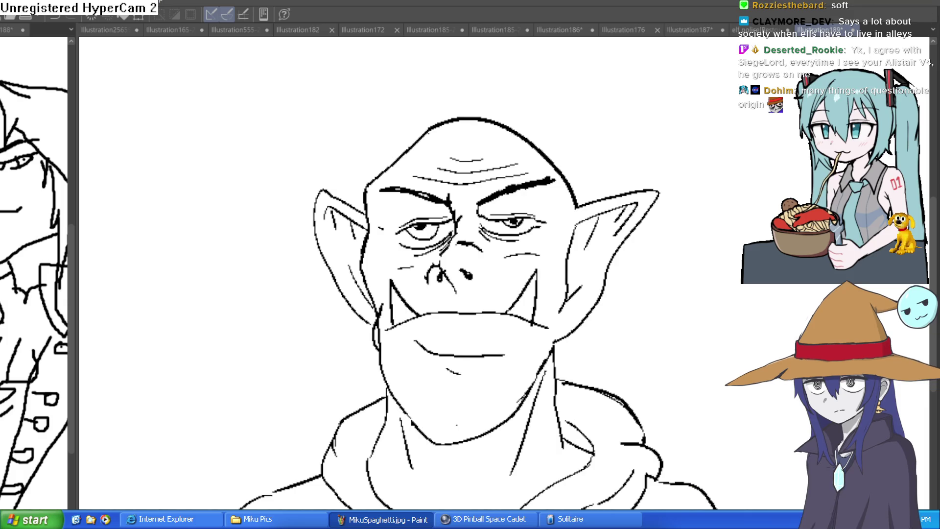
Step: View the whole Illustration182 girl sketch and mirror it to check proportions
click(300, 30)
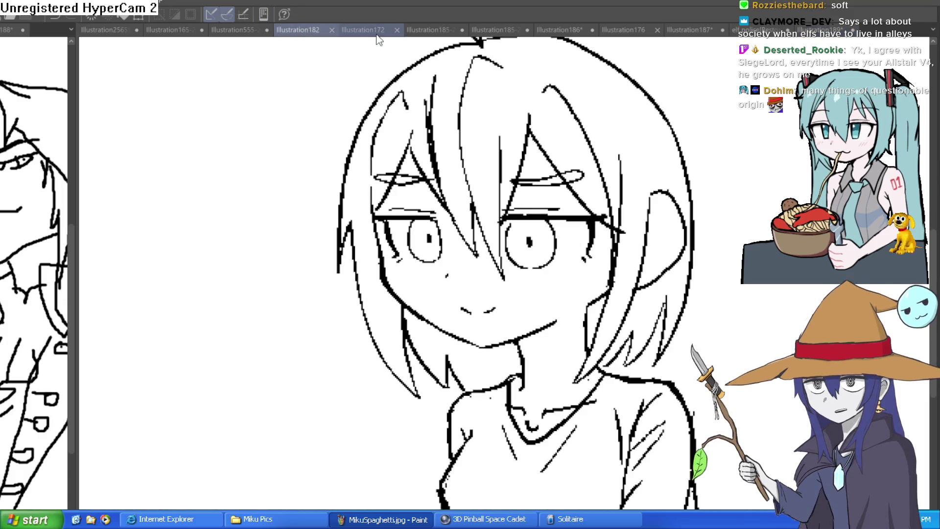
key(ctrl+0)
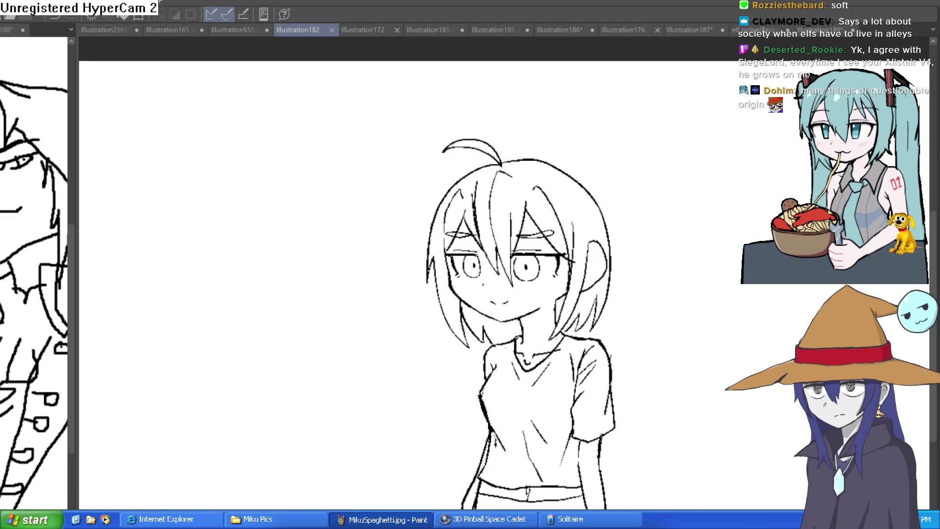
key(h)
key(h)
key(h)
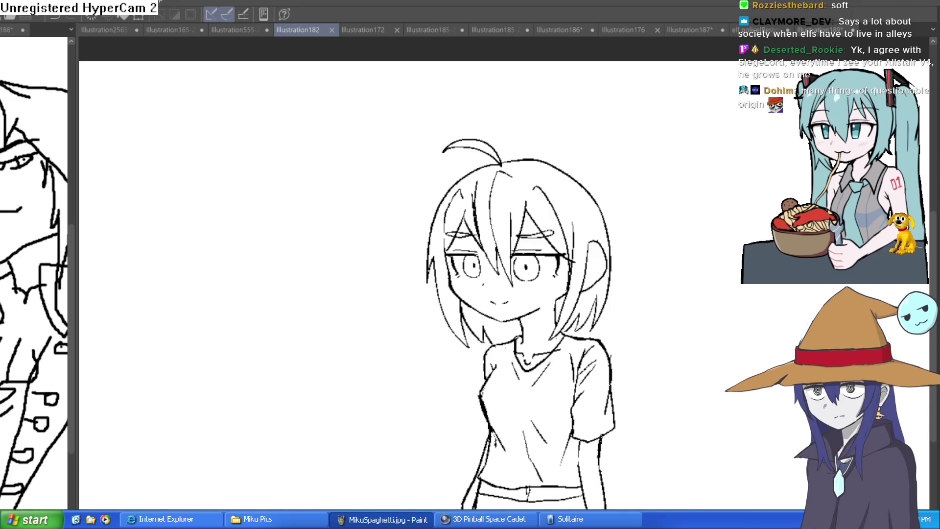
Step: Browse the character lineup sheet, centring the view between Willow and Raven
click(231, 29)
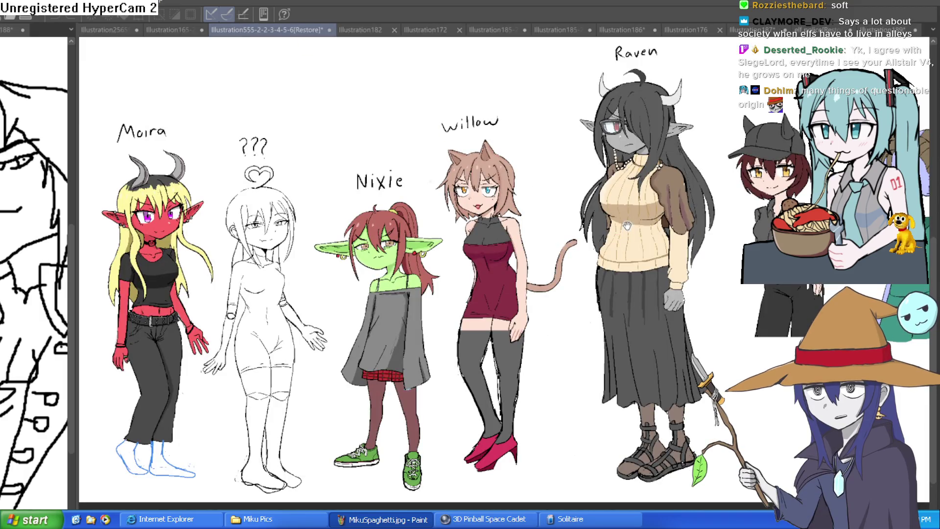
scroll(617, 240, up, 4)
scroll(478, 164, up, 2)
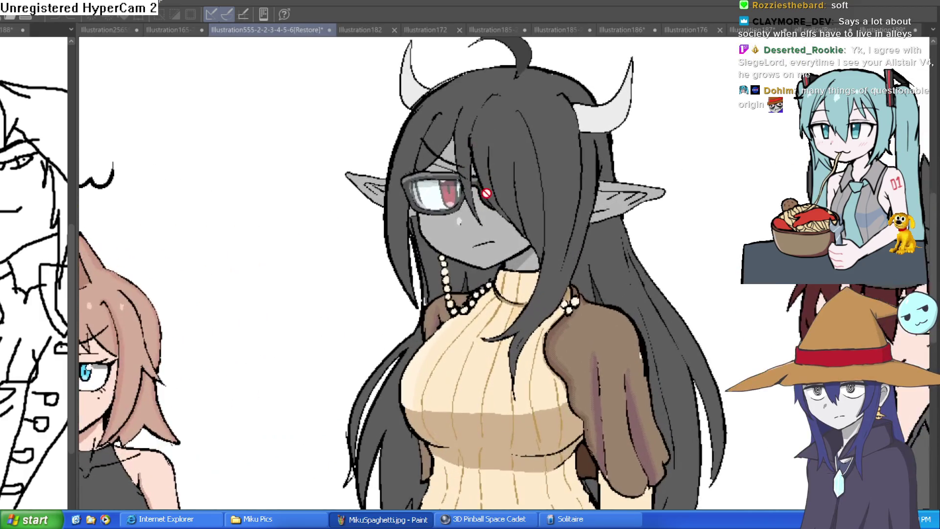
mouse_move(479, 164)
mouse_down()
mouse_move(556, 257)
mouse_move(752, 235)
mouse_move(693, 95)
mouse_up()
scroll(752, 235, down, 2)
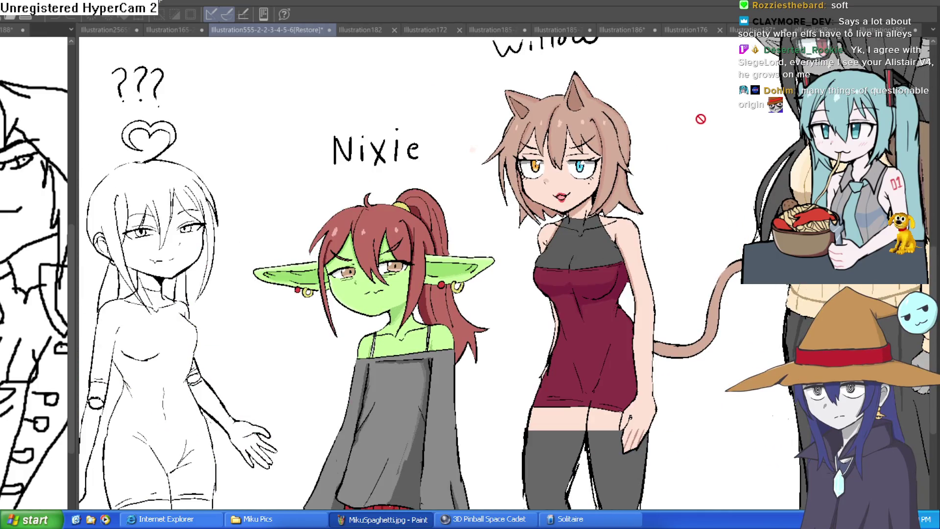
Step: Pass back through Illustration182 to the JC Alistar drawing and zoom in on it
click(355, 30)
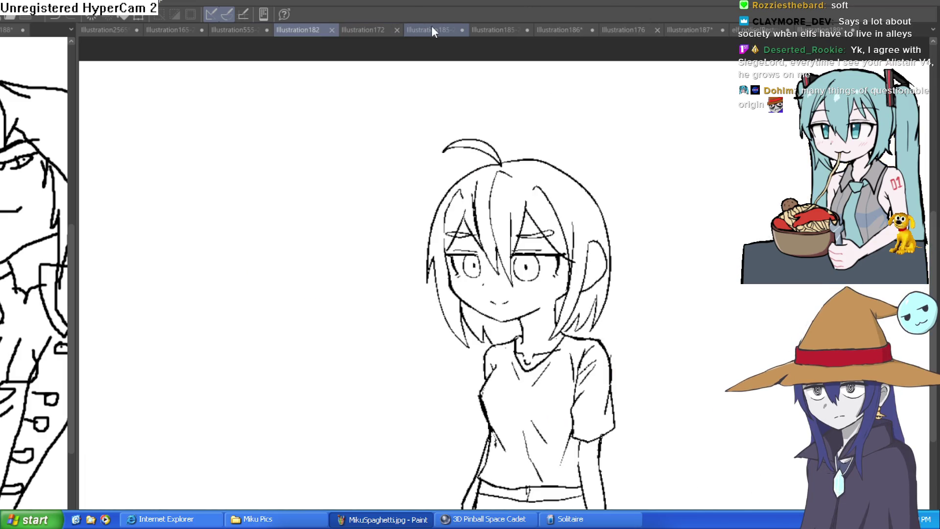
click(431, 25)
drag(737, 234, 676, 195)
scroll(505, 156, up, 3)
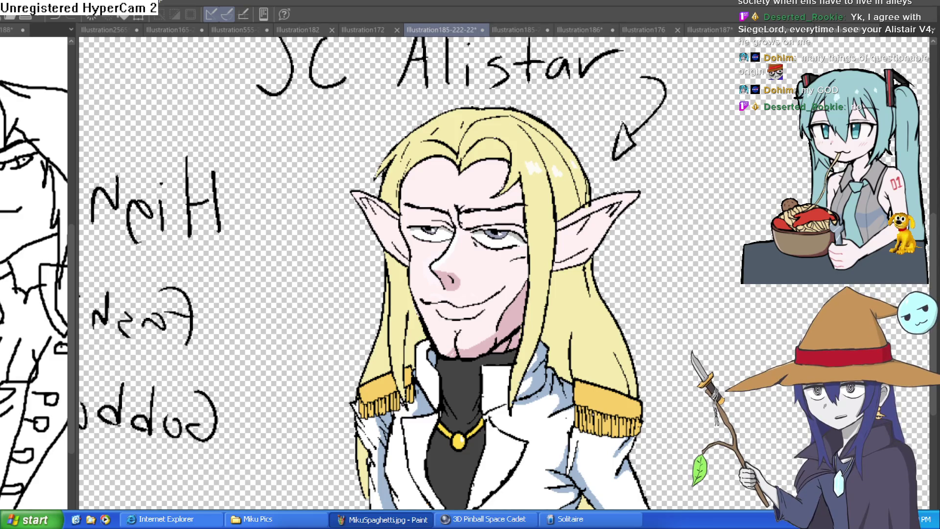
Step: Zoom out to frame the full Alistar figure, then bring up the elf police (Restore) canvas
scroll(586, 144, down, 2)
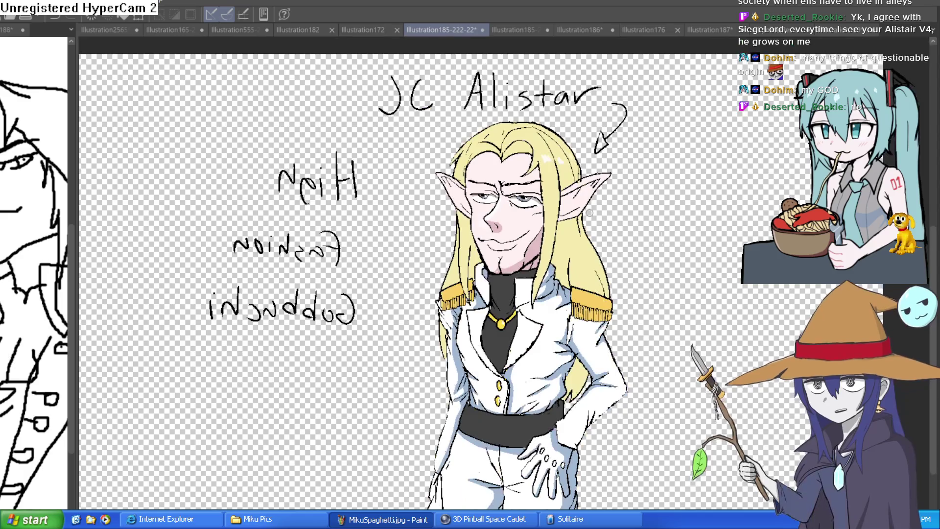
drag(620, 220, 621, 268)
drag(614, 264, 612, 262)
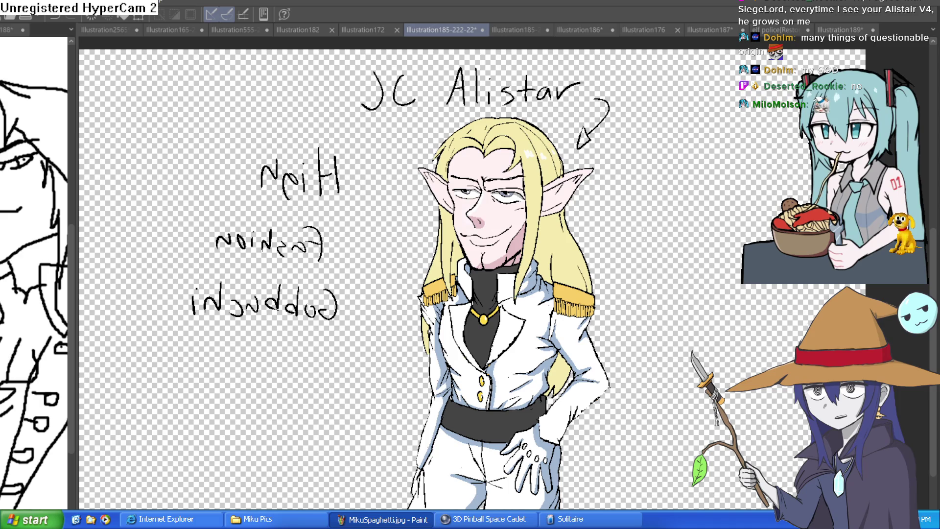
click(764, 29)
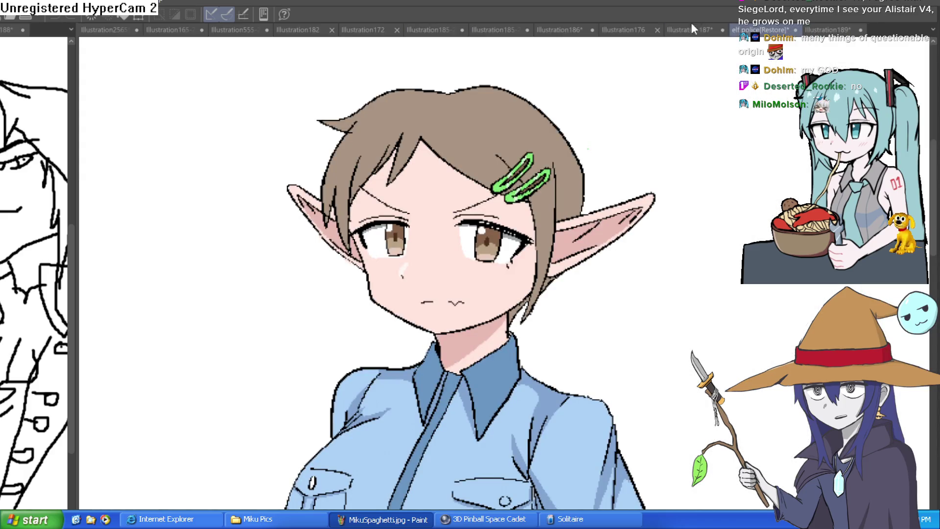
Step: Open the Illustration187 kimono elf girl and pan up, glancing at Illustration176 before returning
click(692, 29)
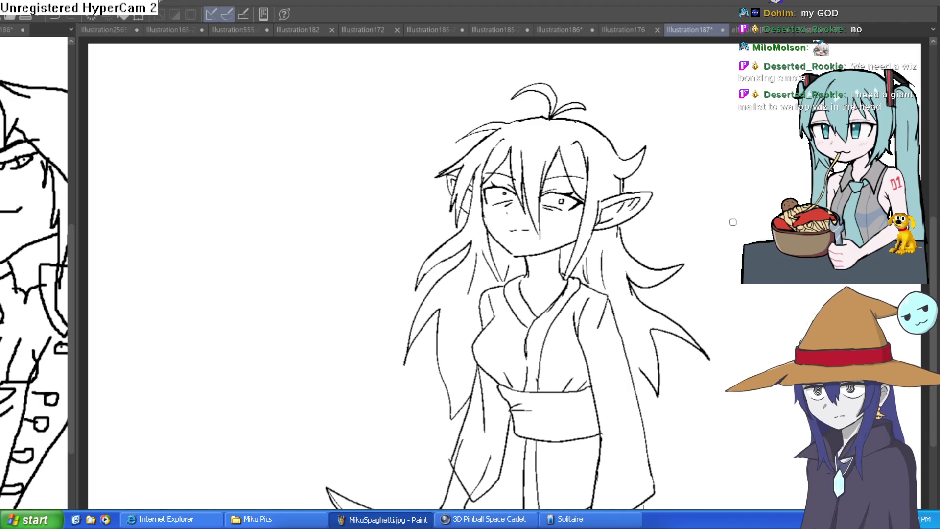
mouse_move(681, 240)
mouse_down()
mouse_move(683, 197)
mouse_move(703, 189)
mouse_move(673, 214)
mouse_move(651, 216)
mouse_move(676, 210)
mouse_up()
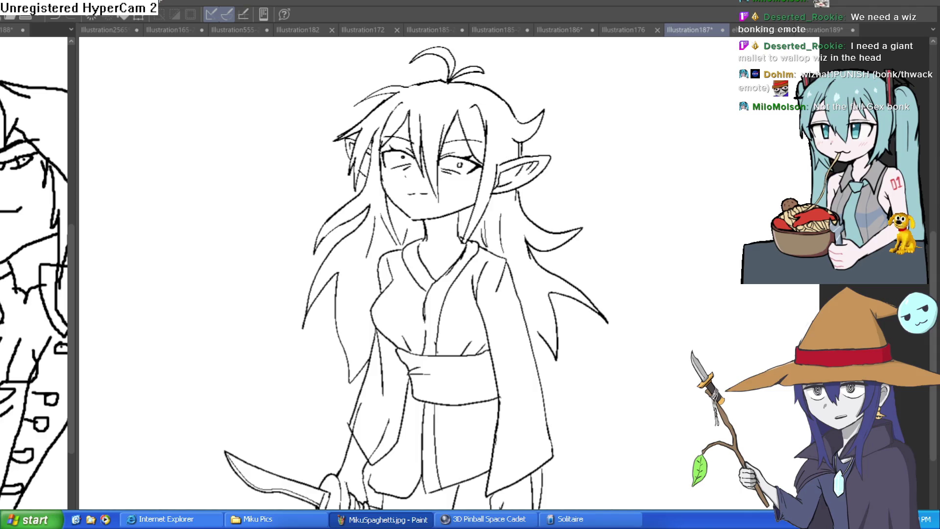
click(637, 30)
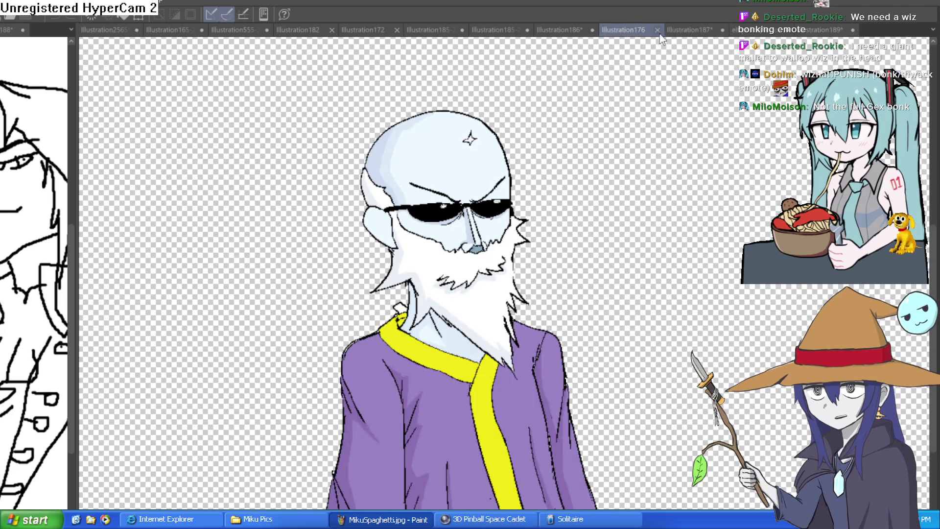
click(690, 31)
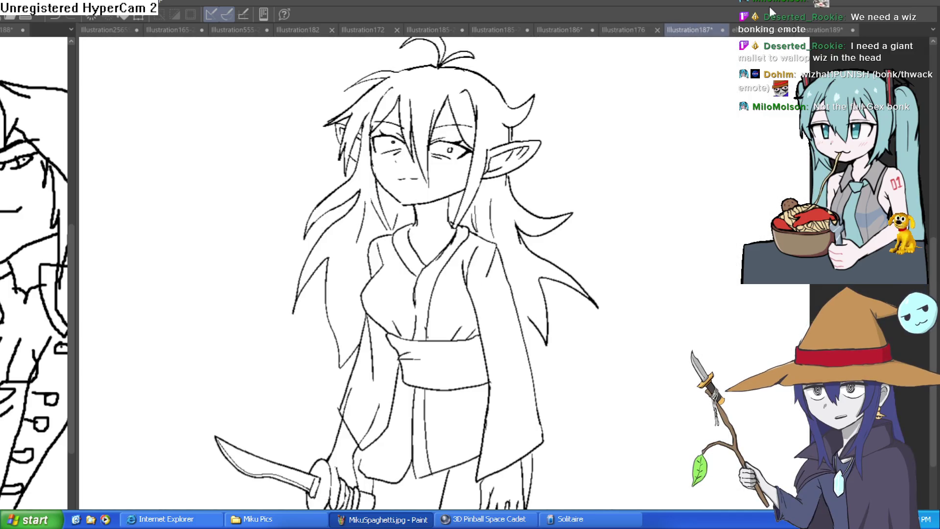
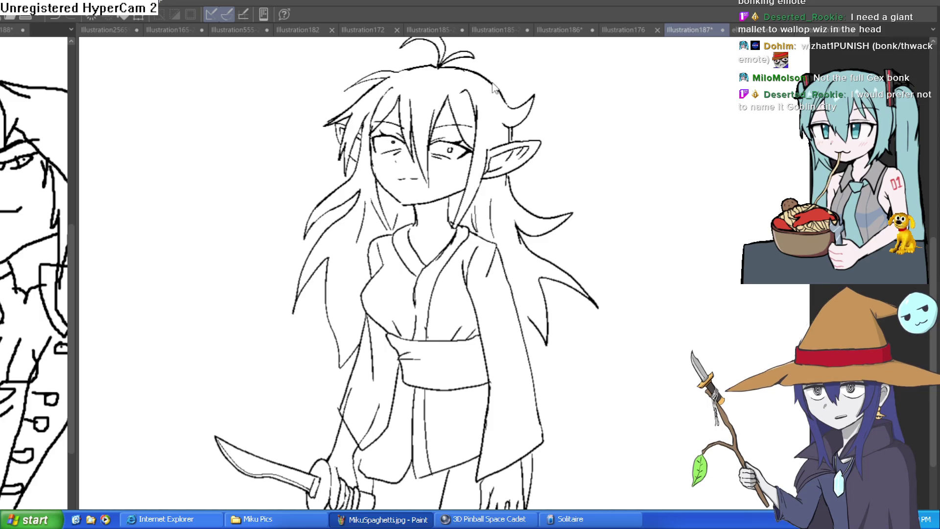
Step: Create the blank Illustration190 canvas and draw a trial stroke on it
key(ctrl+n)
key(Return)
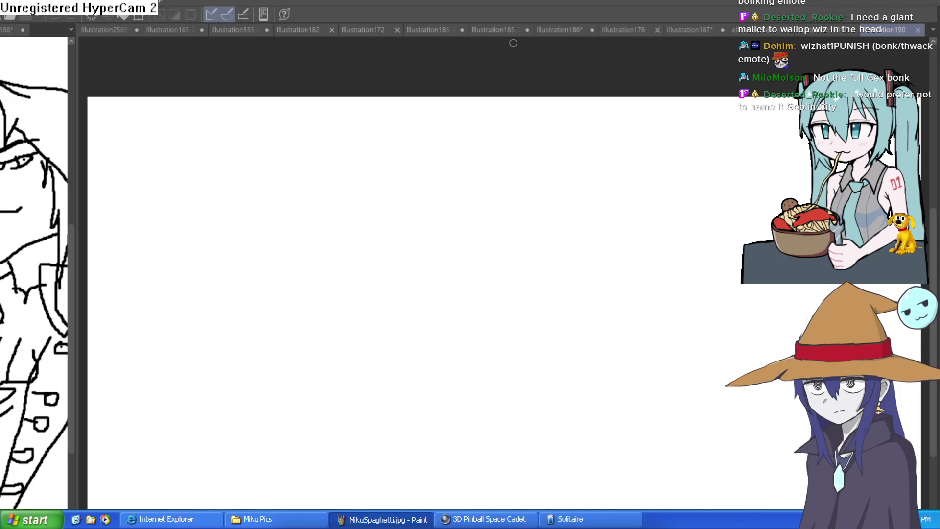
drag(678, 234, 700, 333)
Step: Undo the trial stroke and first oval, then sketch a rough circle near the page centre
key(ctrl+z)
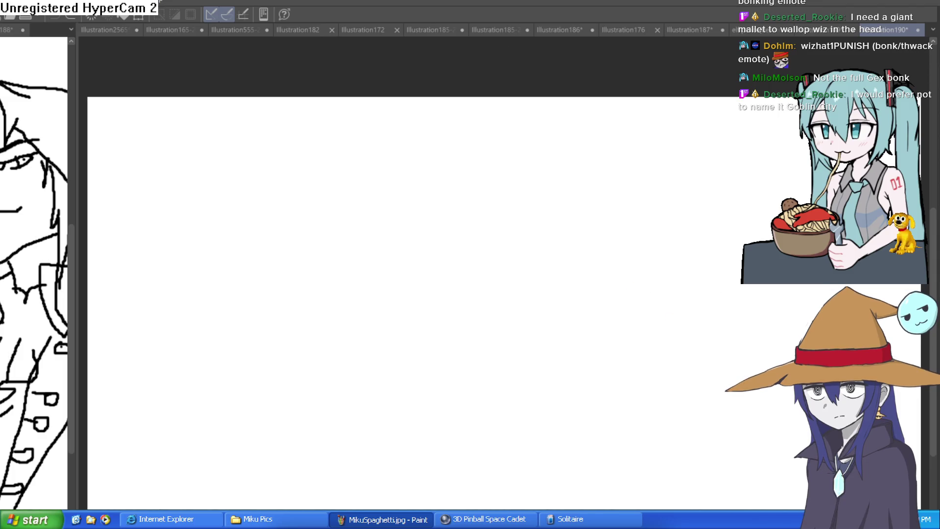
mouse_move(491, 311)
mouse_down()
mouse_move(487, 296)
mouse_move(483, 306)
mouse_move(489, 248)
mouse_move(480, 353)
mouse_move(508, 244)
mouse_up()
key(ctrl+z)
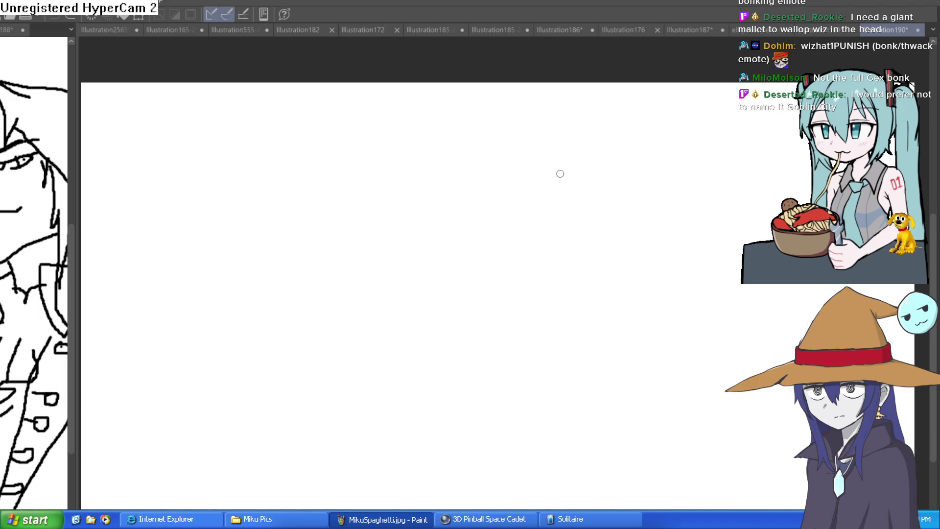
mouse_move(517, 201)
mouse_down()
mouse_move(462, 289)
mouse_move(552, 224)
mouse_up()
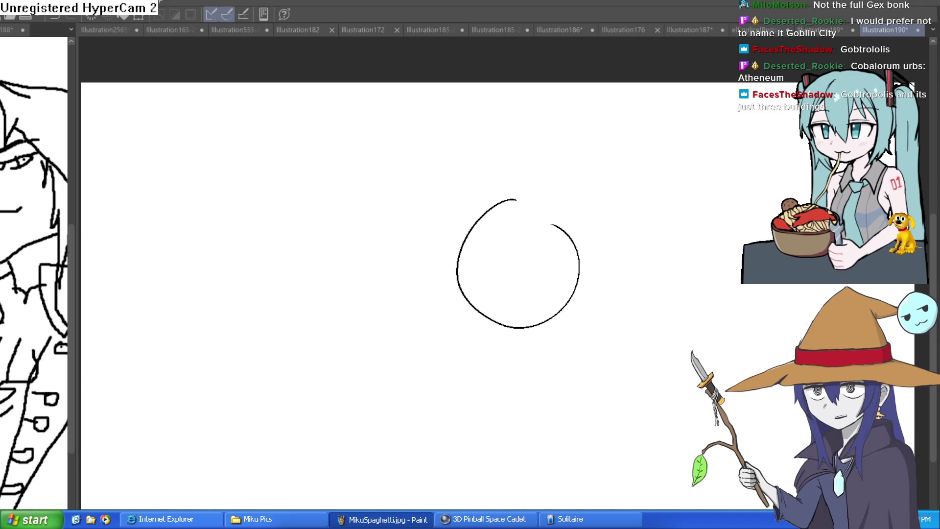
Step: Redraw an arc over the circle's top and retrace its right side
mouse_move(489, 216)
mouse_down()
mouse_move(578, 216)
mouse_move(546, 321)
mouse_up()
key(ctrl+z)
mouse_move(495, 204)
mouse_down()
mouse_move(578, 224)
mouse_move(542, 323)
mouse_up()
mouse_move(575, 223)
mouse_down()
mouse_move(543, 327)
mouse_move(518, 323)
mouse_move(504, 205)
mouse_move(560, 209)
mouse_up()
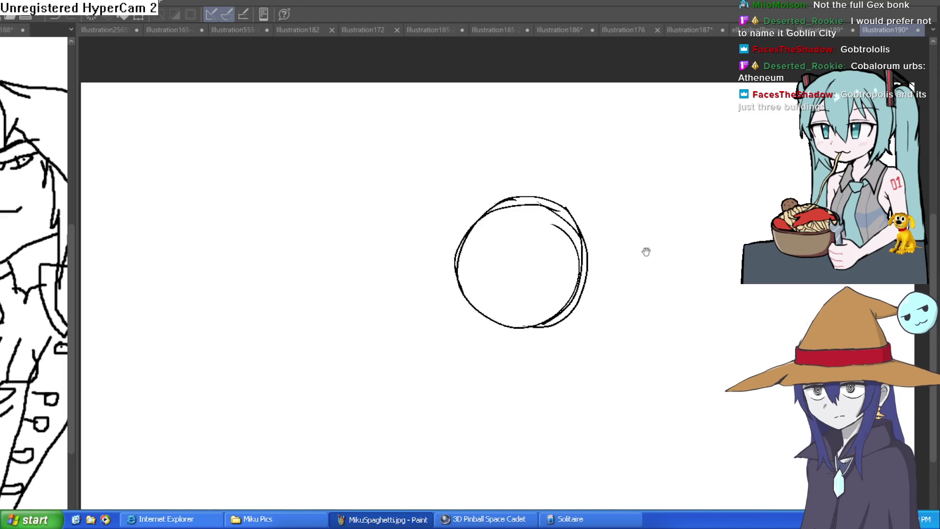
scroll(639, 258, down, 1)
scroll(639, 258, up, 1)
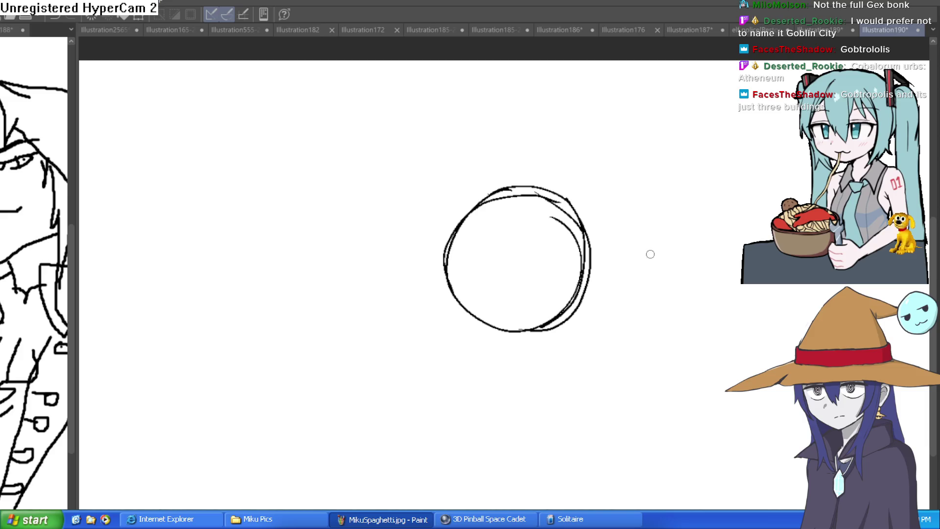